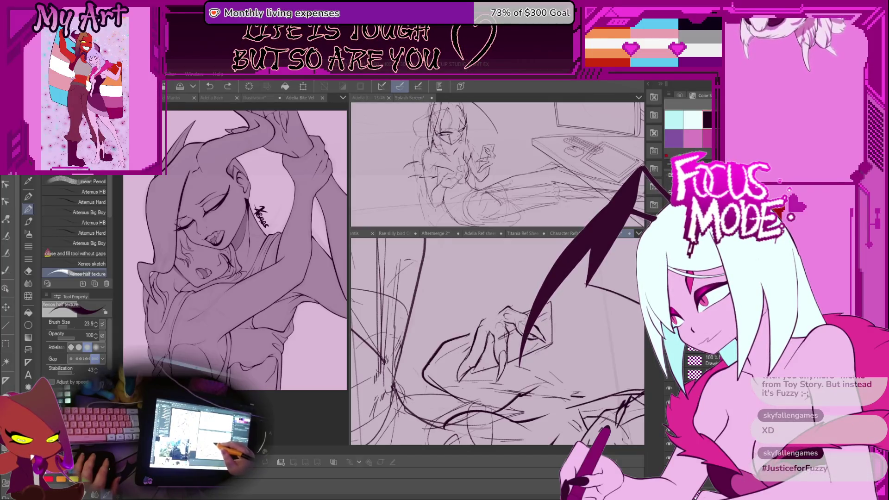
scroll(502, 338, "up", 3)
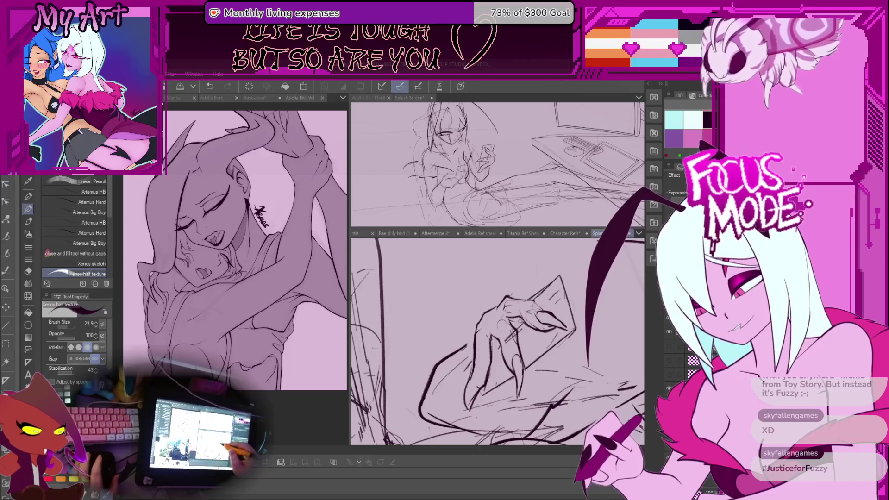
scroll(497, 341, "up", 3)
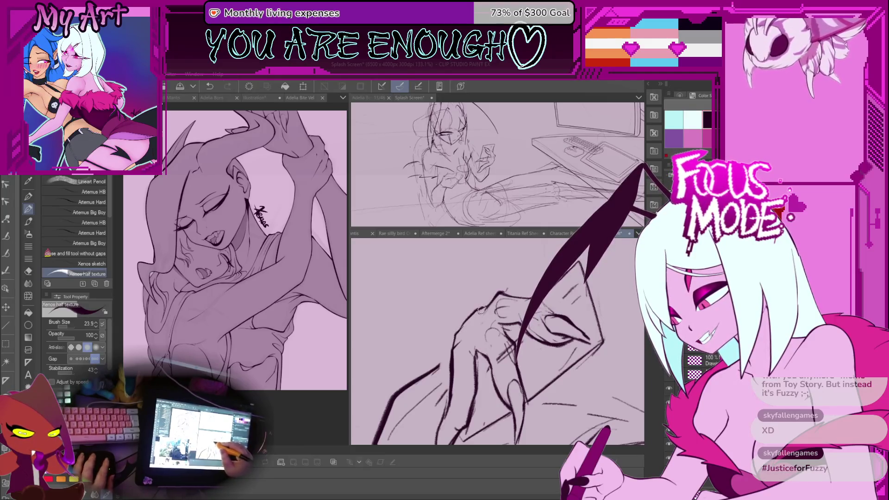
scroll(497, 340, "down", 3)
scroll(497, 341, "down", 3)
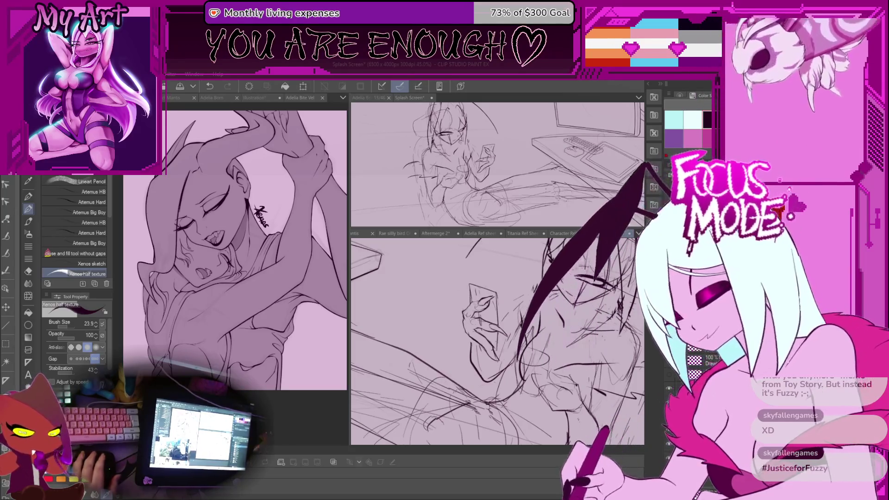
scroll(487, 334, "down", 2)
- Zoom and tilt the canvas around the phone-holding hand, then pull back to the whole desk scene
left_click_drag(529, 299, 470, 324)
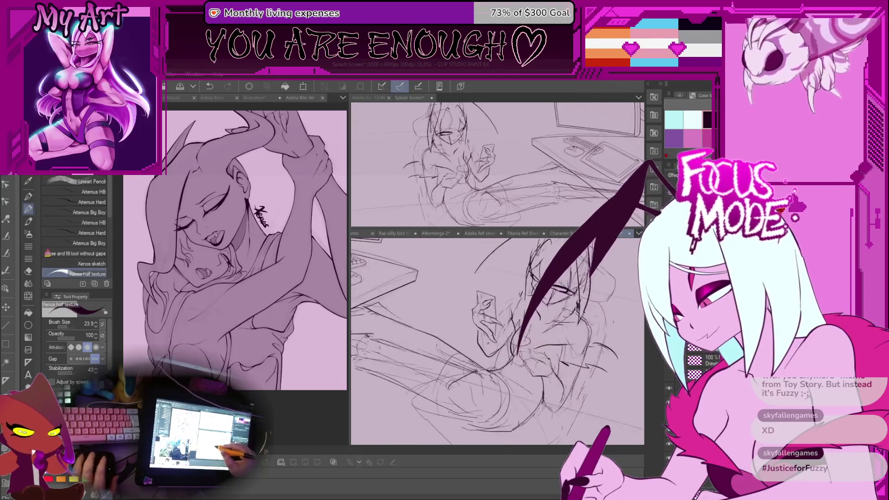
scroll(470, 324, "up", 2)
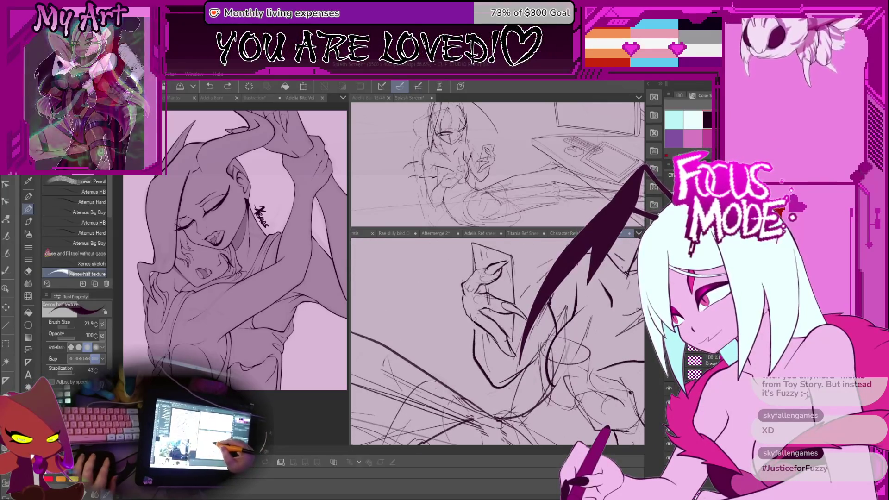
left_click_drag(486, 334, 500, 327)
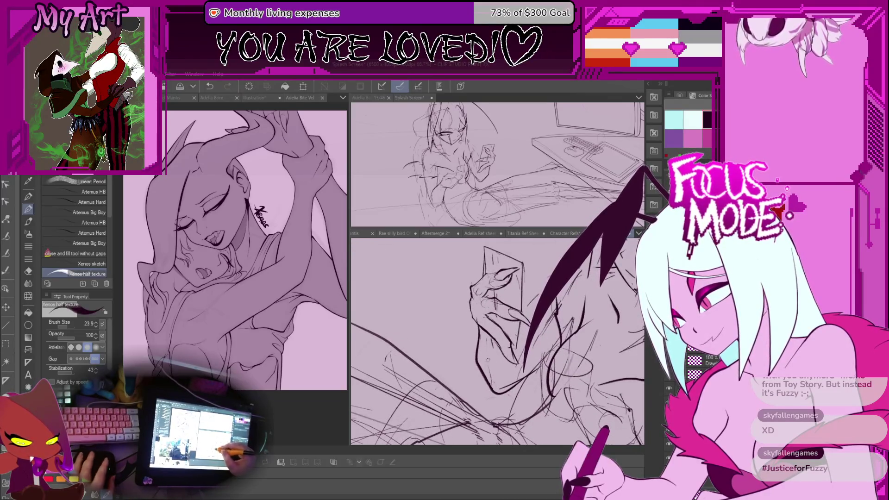
mouse_move(486, 334)
left_mouse_down()
mouse_move(459, 362)
mouse_move(479, 306)
left_mouse_up()
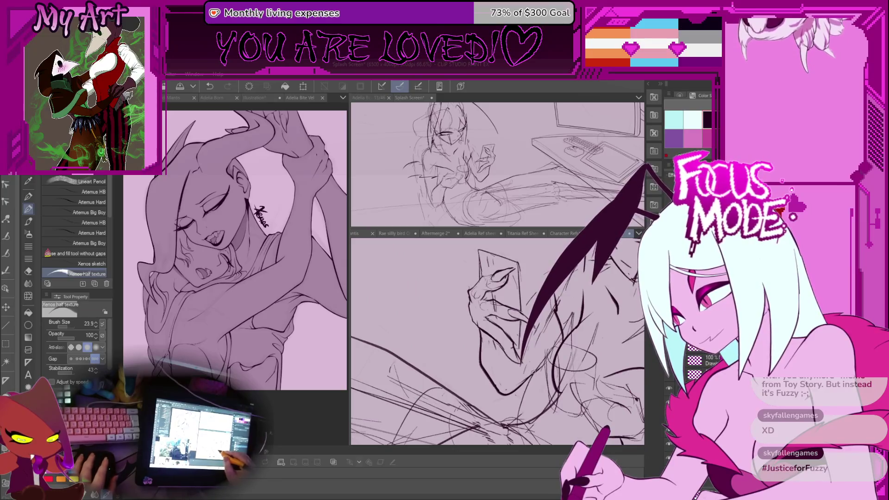
left_click_drag(500, 333, 473, 362)
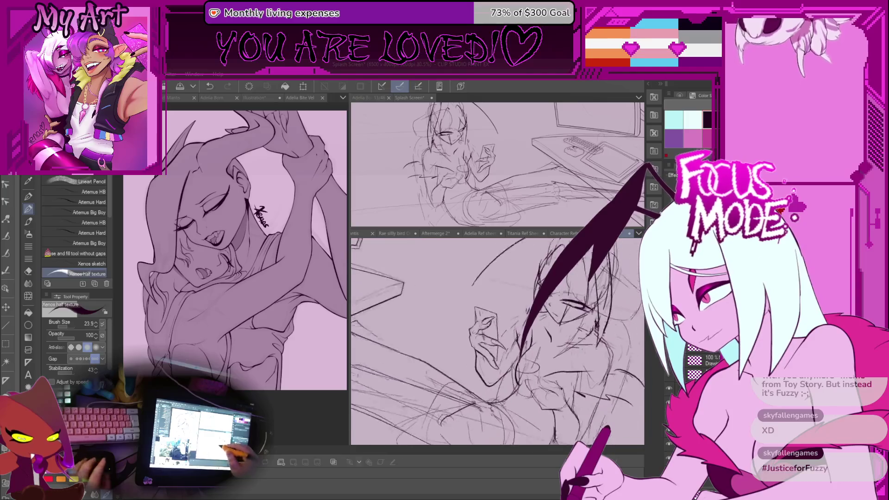
left_click_drag(500, 348, 459, 306)
left_click_drag(500, 334, 473, 306)
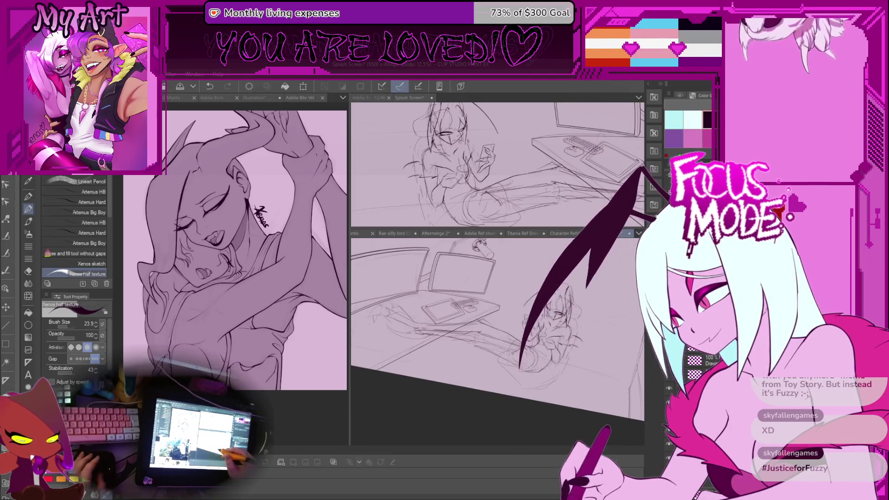
- Enlarge and rotate the view onto the seated character's upper body
left_click_drag(501, 334, 459, 299)
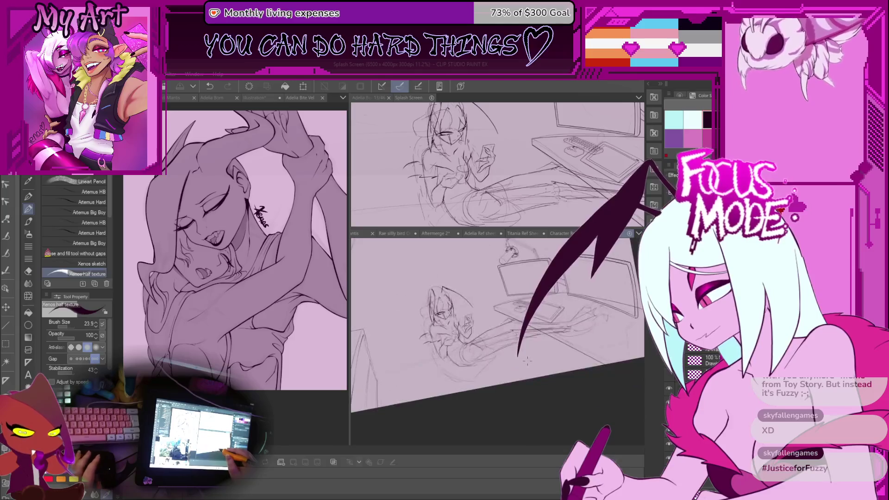
scroll(497, 326, "up", 4)
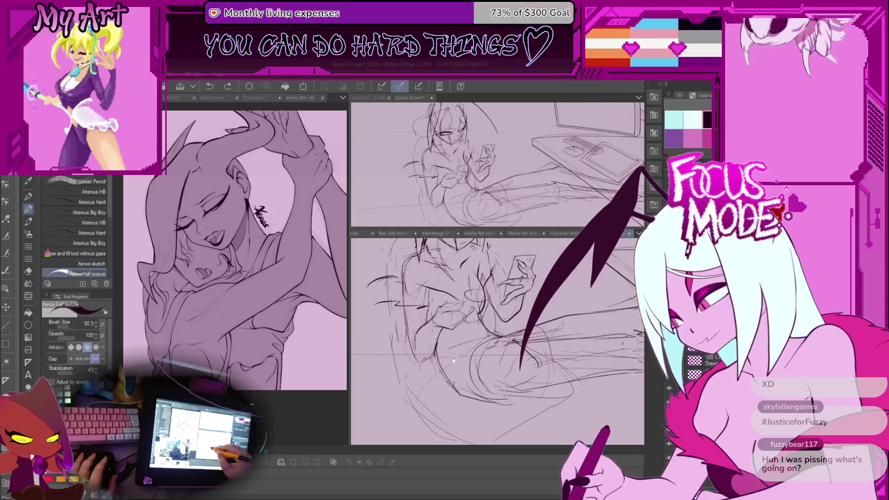
left_click_drag(487, 348, 486, 305)
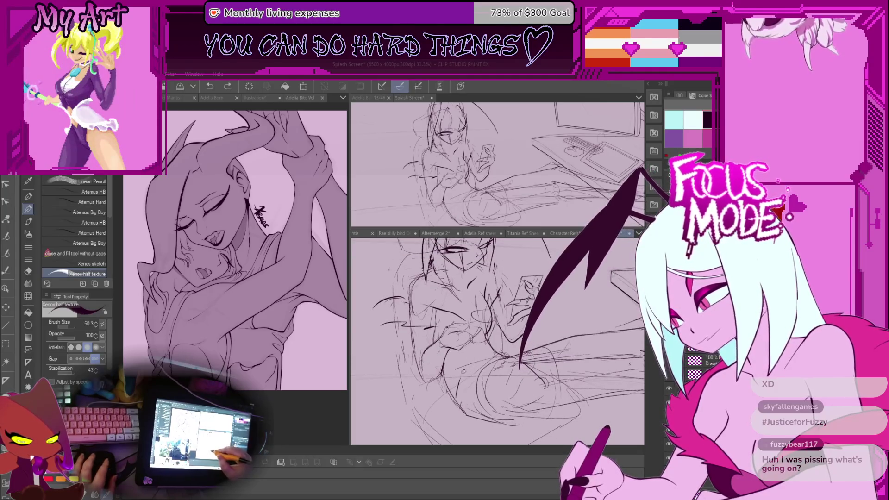
left_click_drag(487, 361, 445, 306)
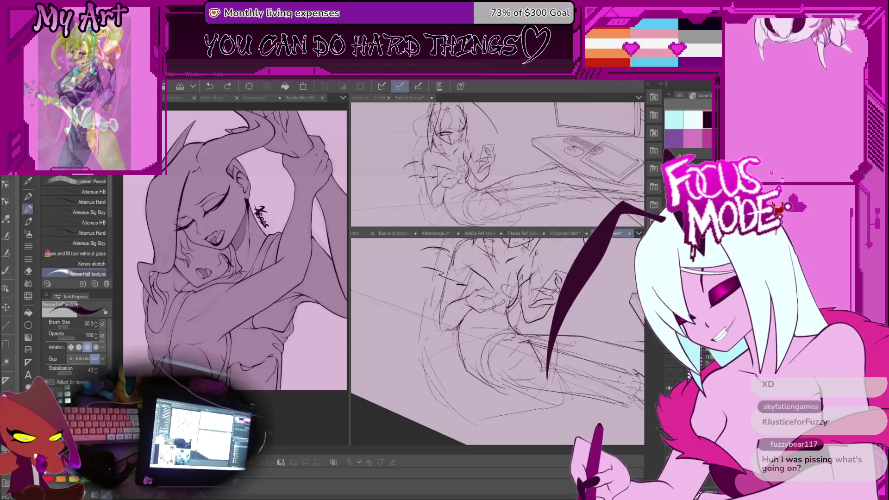
left_click_drag(486, 362, 452, 306)
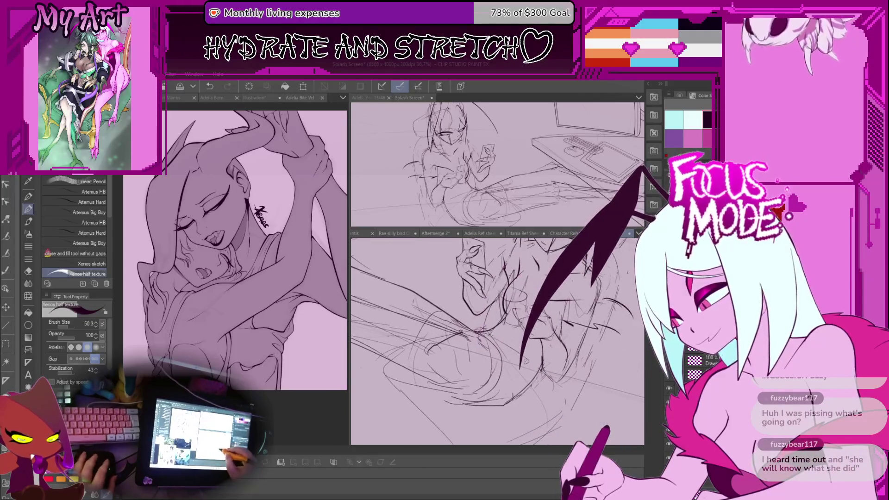
- Add rough sketch strokes to the head and phone hand, then turn toward the desk and laptop
left_click_drag(546, 356, 535, 305)
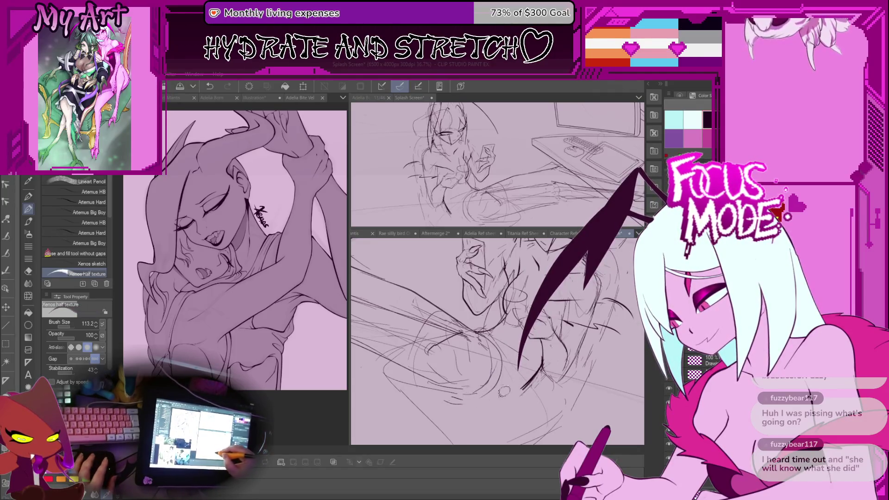
left_click_drag(506, 393, 496, 354)
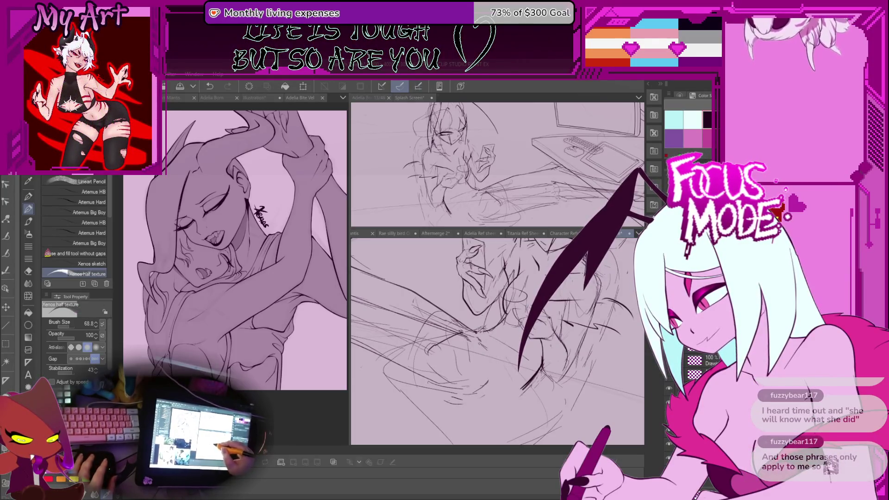
left_click_drag(486, 334, 500, 356)
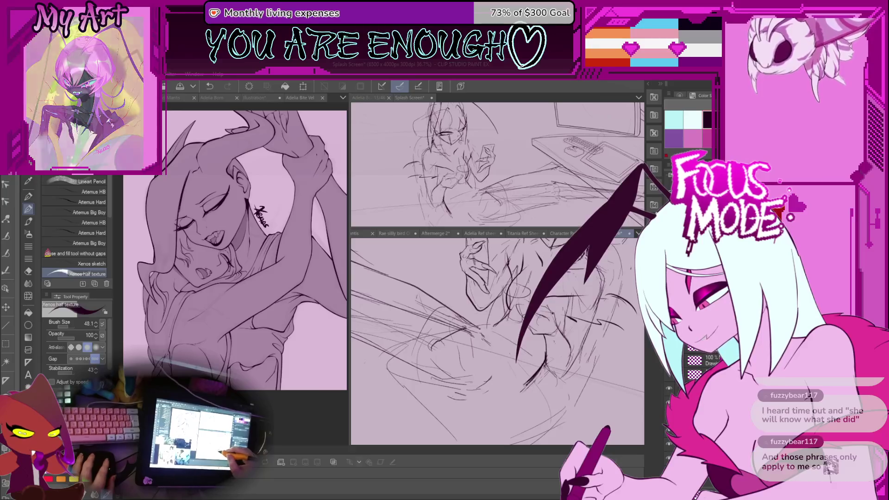
key("^")
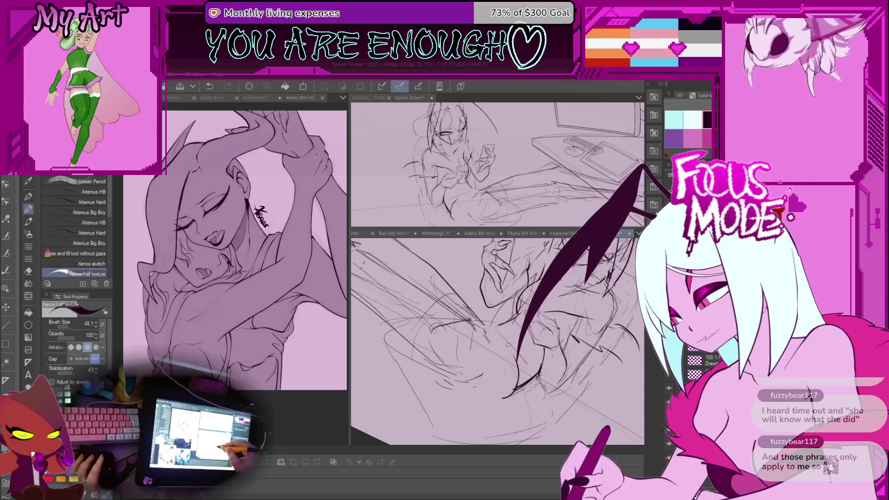
scroll(497, 334, "up", 2)
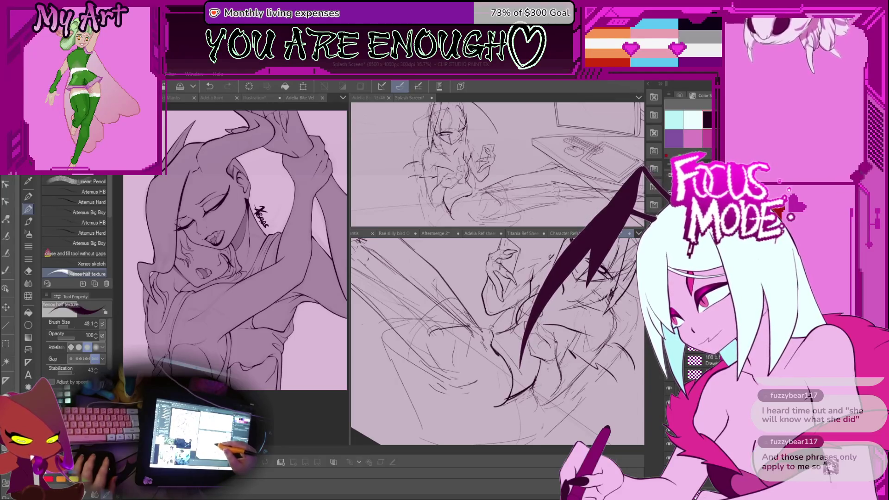
left_click_drag(497, 333, 431, 292)
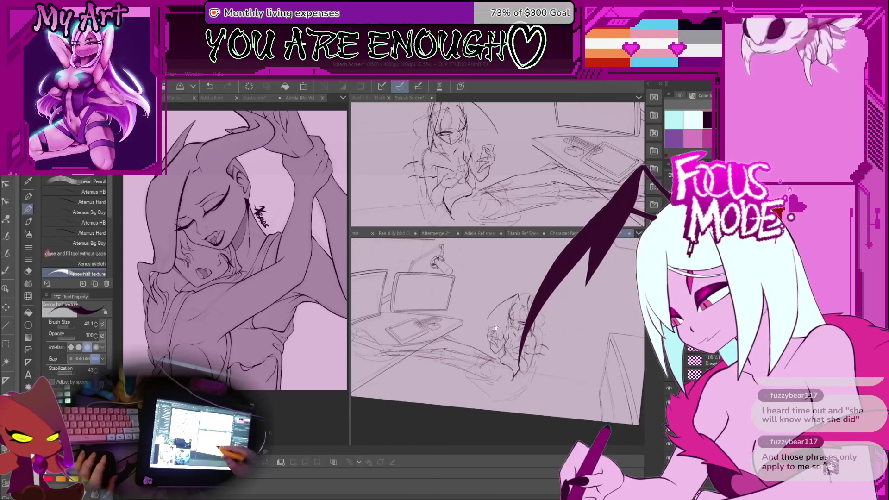
scroll(495, 334, "up", 4)
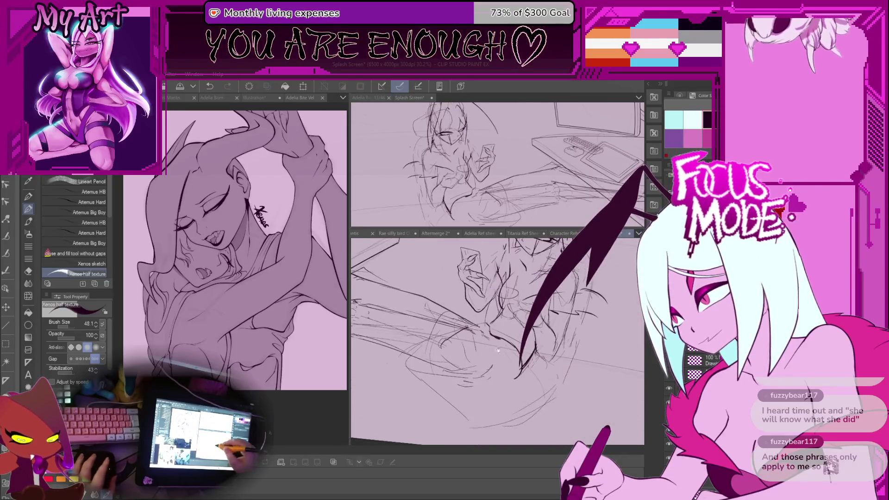
left_click_drag(497, 334, 431, 348)
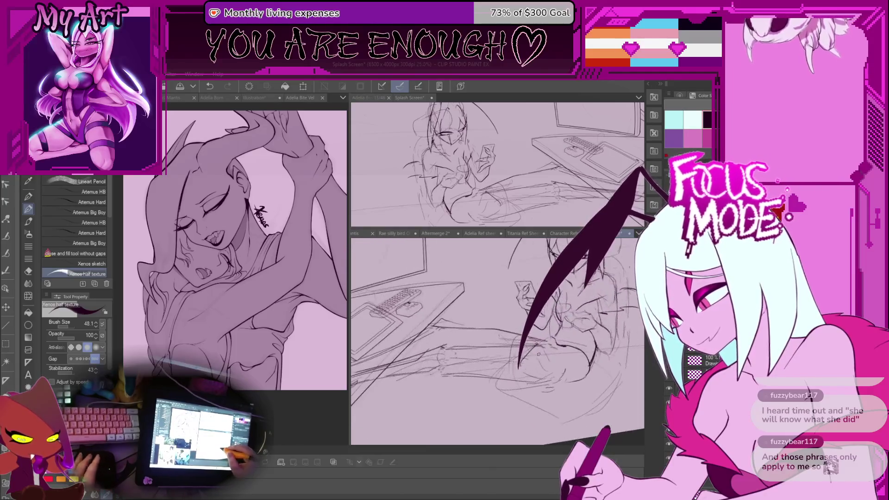
mouse_move(529, 292)
left_mouse_down()
mouse_move(475, 333)
mouse_move(445, 320)
left_mouse_up()
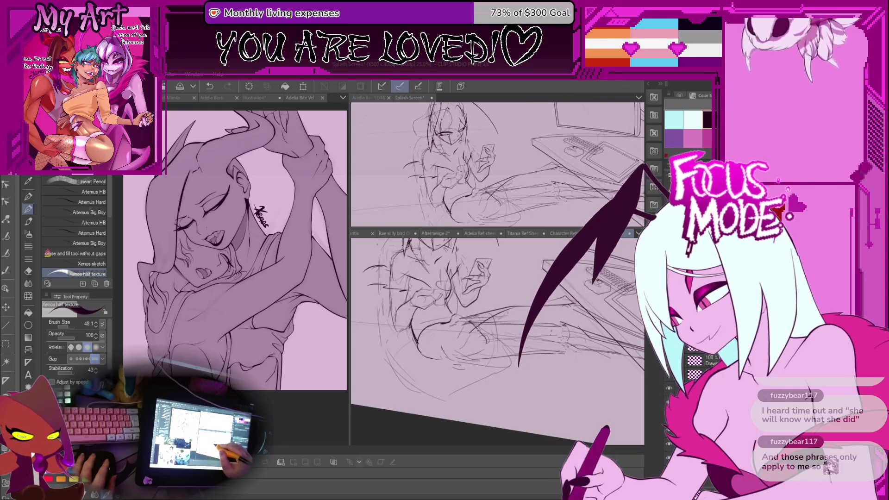
left_click_drag(444, 320, 431, 306)
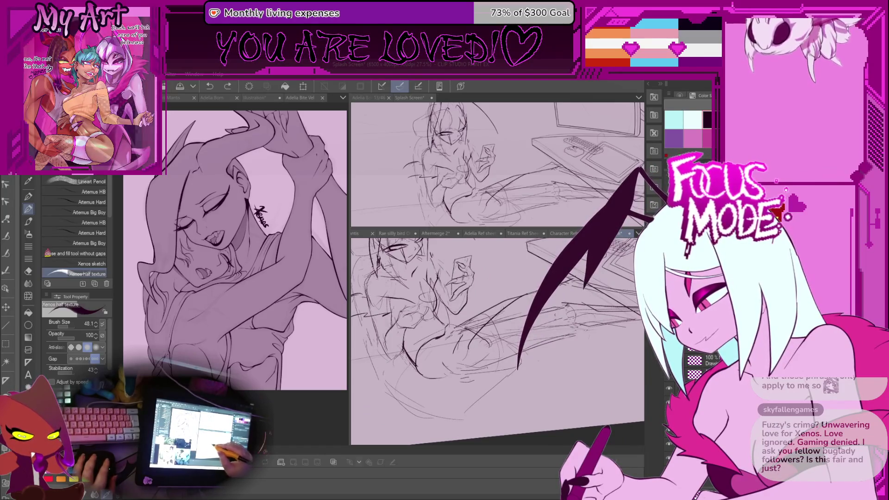
mouse_move(486, 334)
left_mouse_down()
mouse_move(459, 348)
mouse_move(478, 303)
left_mouse_up()
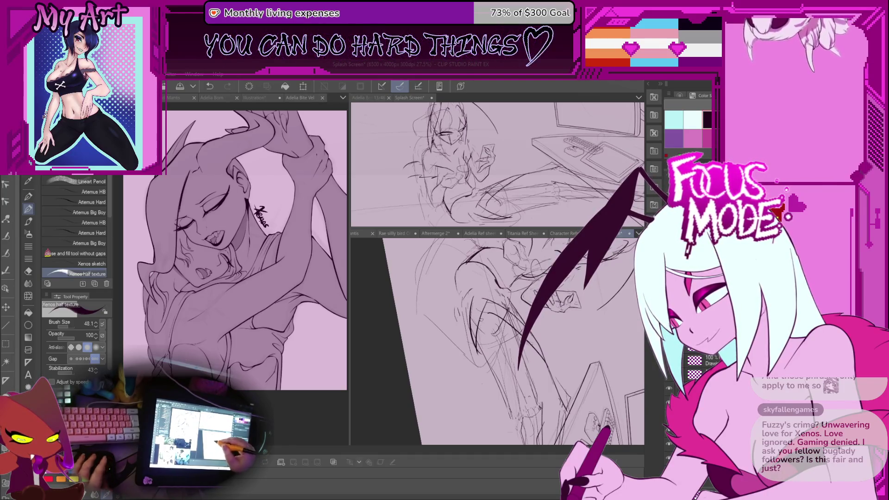
left_click_drag(487, 306, 452, 347)
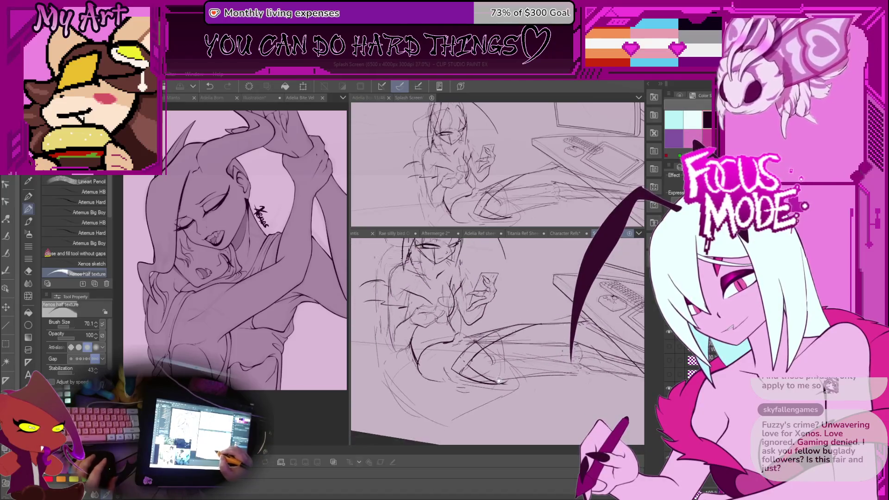
left_click_drag(486, 375, 486, 344)
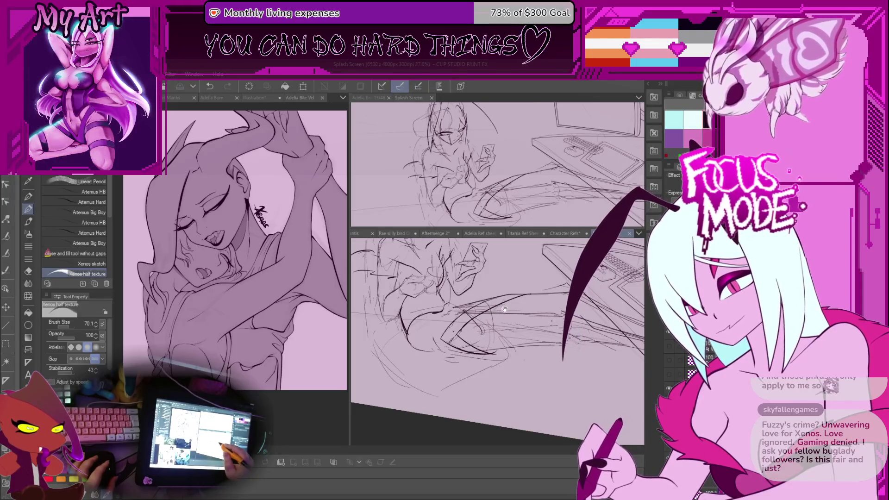
left_click_drag(493, 313, 541, 300)
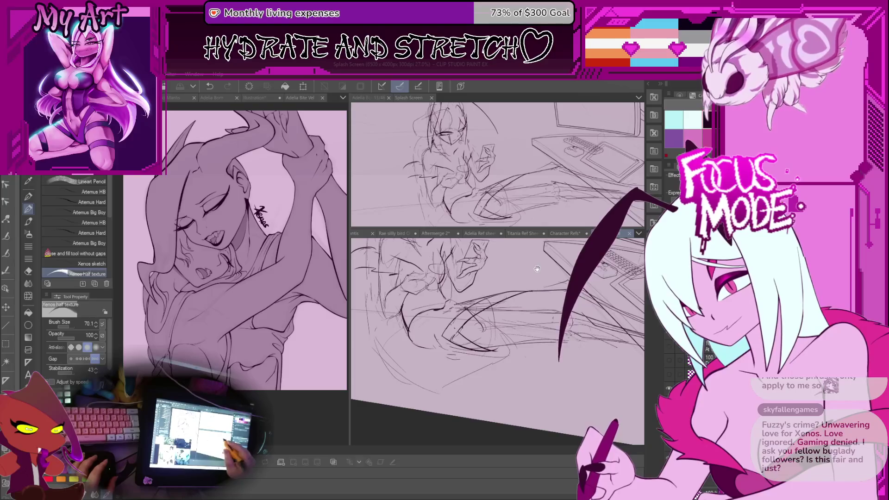
left_click_drag(538, 268, 555, 316)
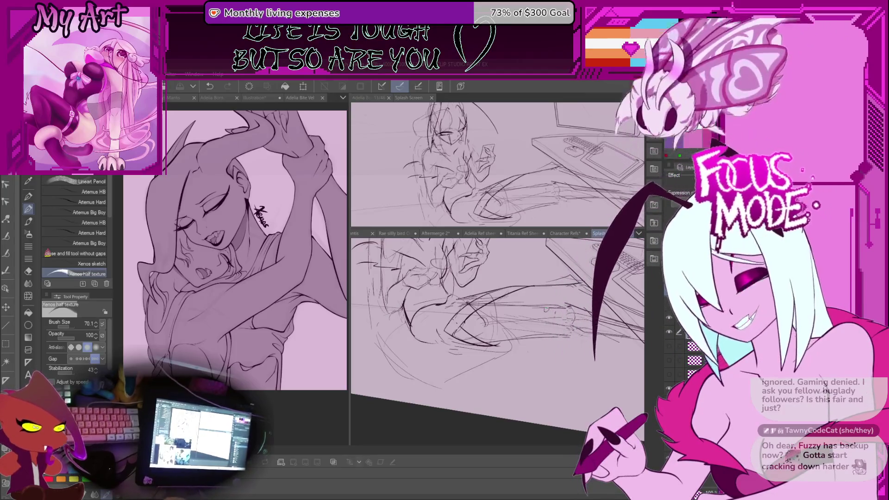
scroll(486, 313, "up", 3)
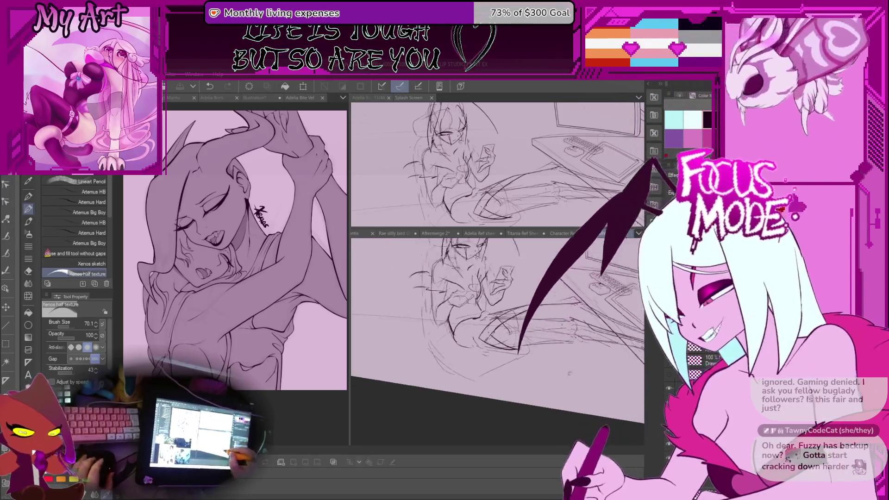
scroll(521, 333, "up", 3)
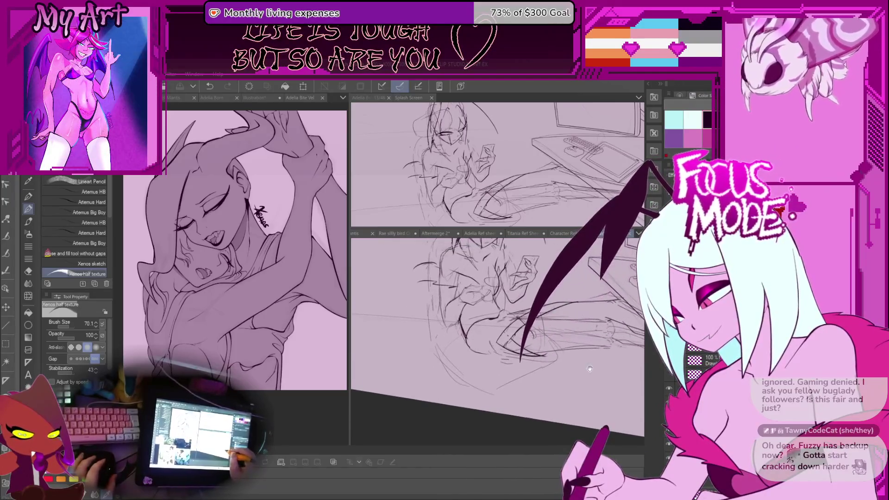
scroll(486, 327, "up", 3)
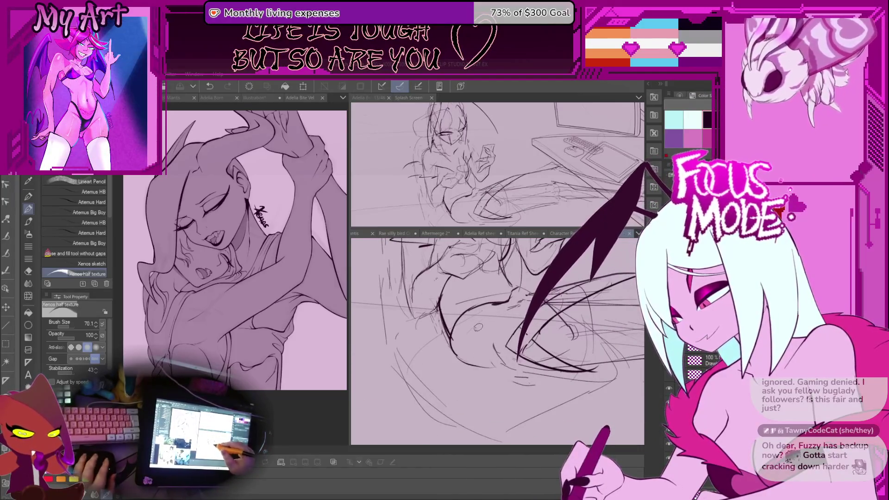
scroll(476, 338, "up", 3)
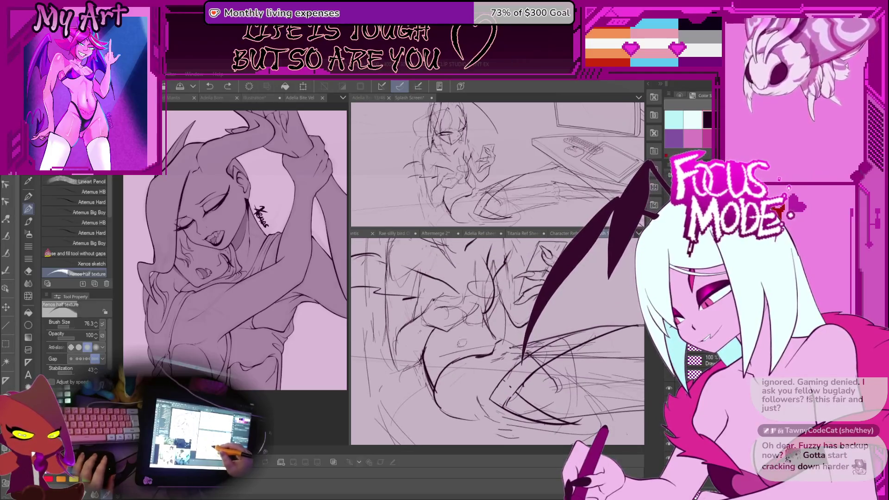
- Reorient the sketch with the desk top-left and ink dark lines over the lower sketch
left_click_drag(486, 333, 431, 300)
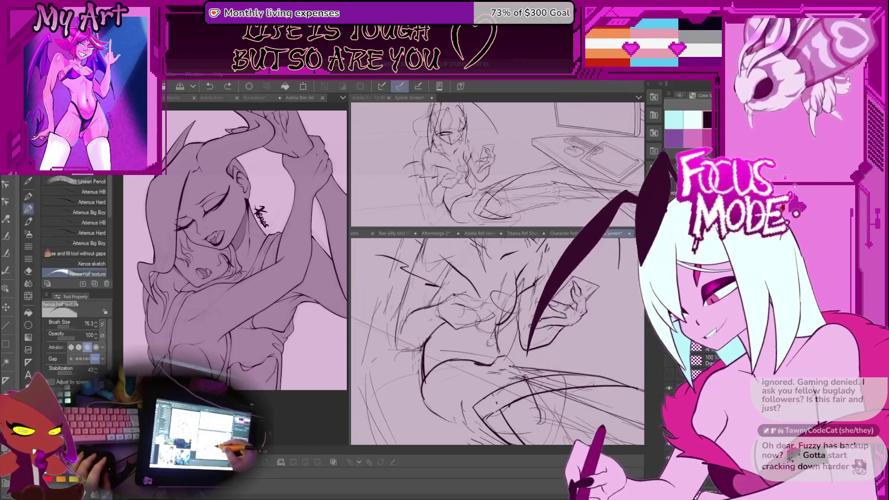
scroll(487, 343, "down", 4)
mouse_move(487, 334)
left_mouse_down()
mouse_move(492, 375)
mouse_move(501, 348)
mouse_move(531, 336)
left_mouse_up()
scroll(500, 333, "up", 3)
scroll(531, 335, "down", 4)
scroll(498, 333, "up", 5)
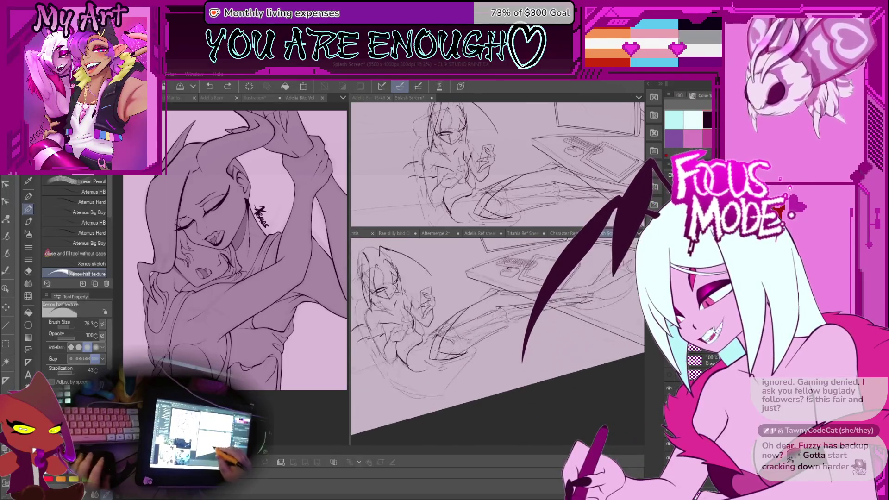
mouse_move(472, 313)
left_mouse_down()
mouse_move(514, 347)
mouse_move(486, 306)
mouse_move(409, 386)
left_mouse_up()
scroll(487, 333, "down", 3)
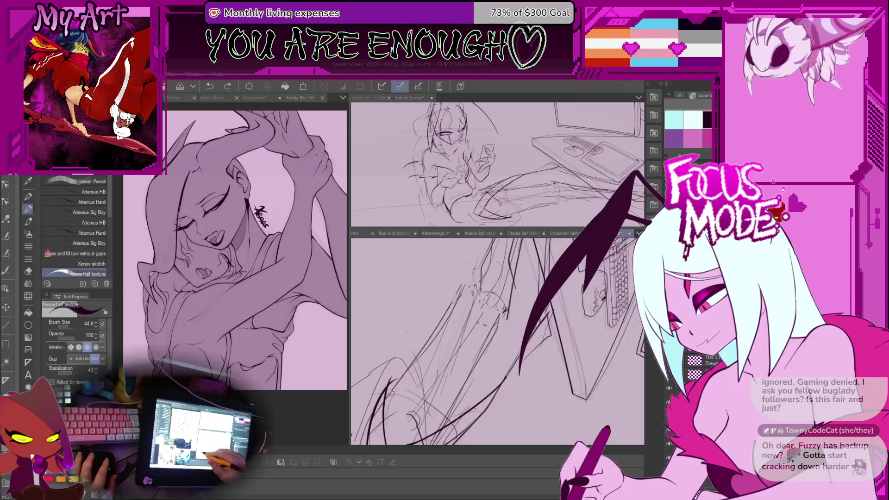
mouse_move(444, 292)
left_mouse_down()
mouse_move(410, 375)
mouse_move(422, 350)
left_mouse_up()
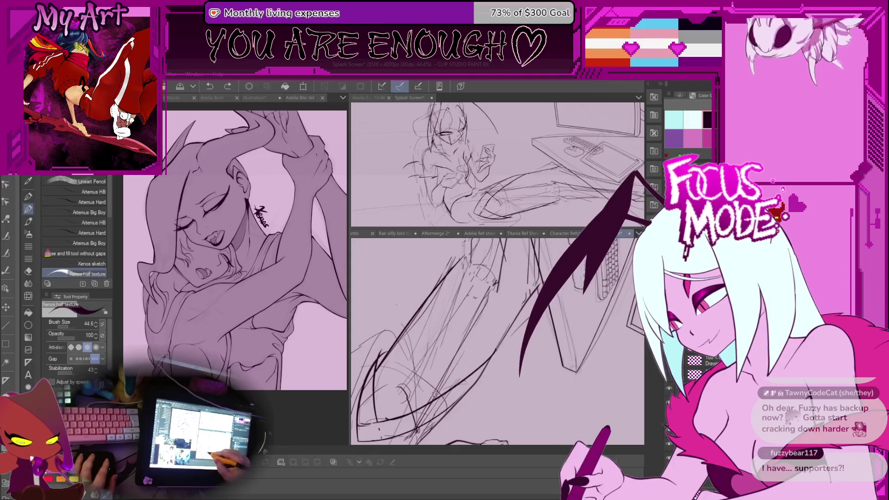
- Rotate and shift the canvas repeatedly to reach the character's legs beneath the desk
left_click_drag(431, 389, 424, 406)
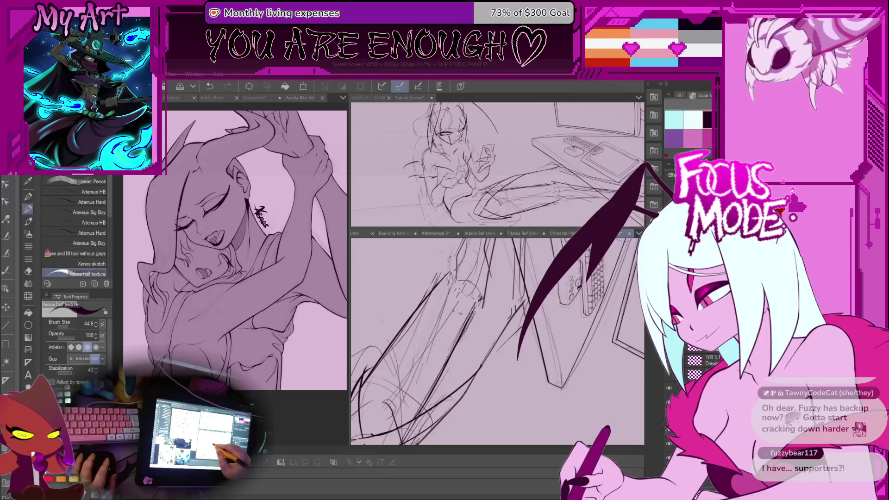
left_click_drag(431, 347, 417, 375)
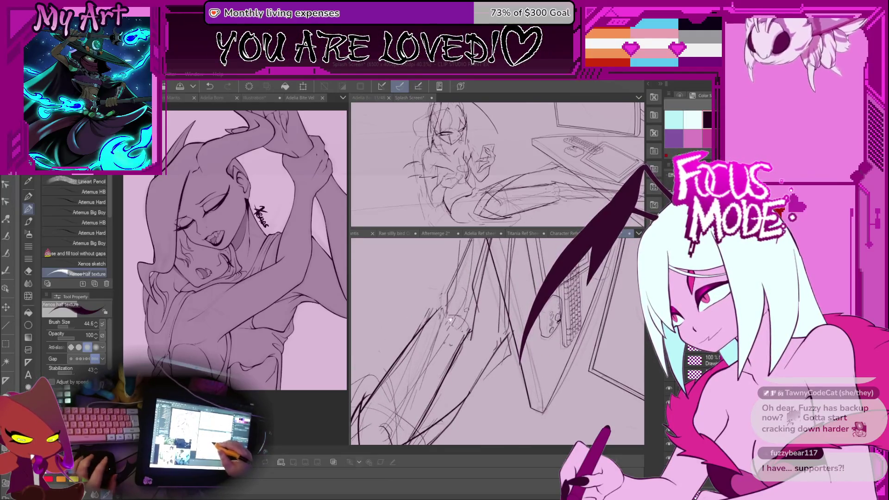
left_click_drag(452, 334, 459, 361)
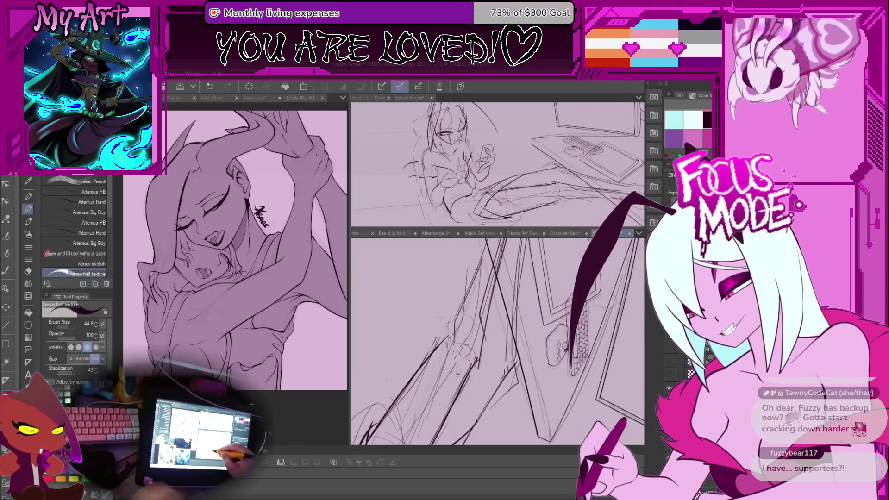
left_click_drag(486, 347, 500, 327)
mouse_move(512, 274)
left_mouse_down()
mouse_move(513, 346)
mouse_move(575, 316)
left_mouse_up()
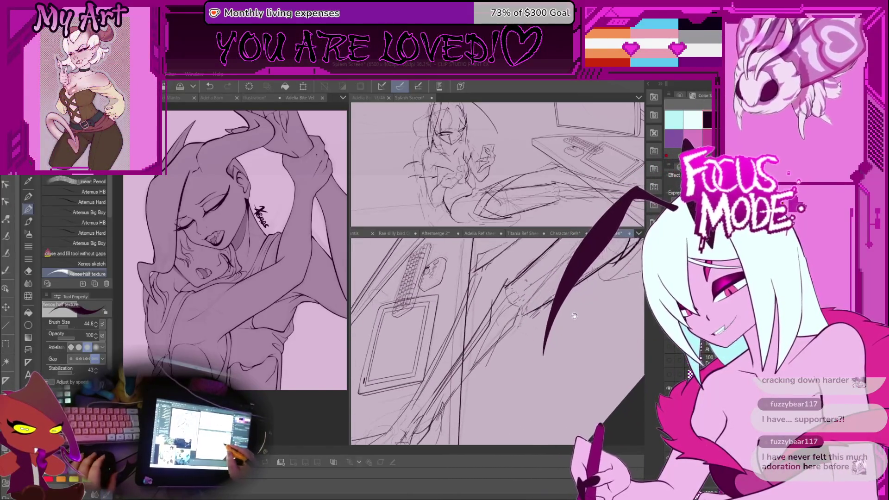
scroll(486, 341, "up", 4)
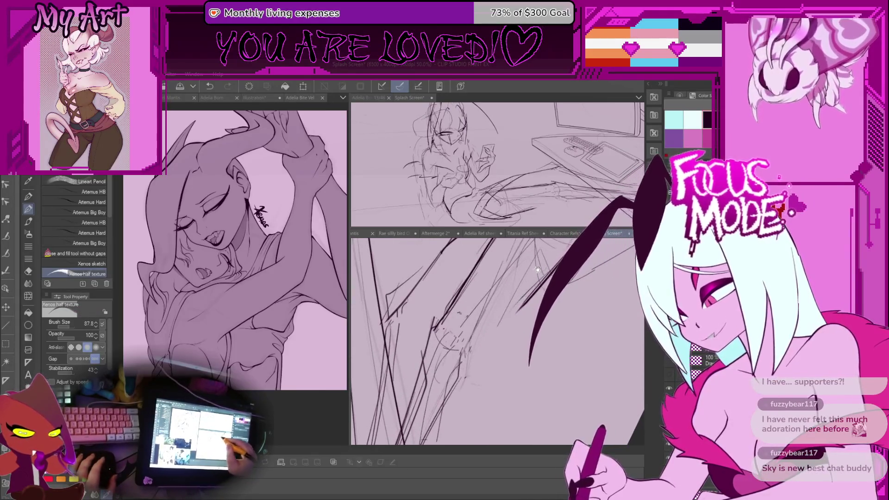
left_click_drag(541, 270, 473, 359)
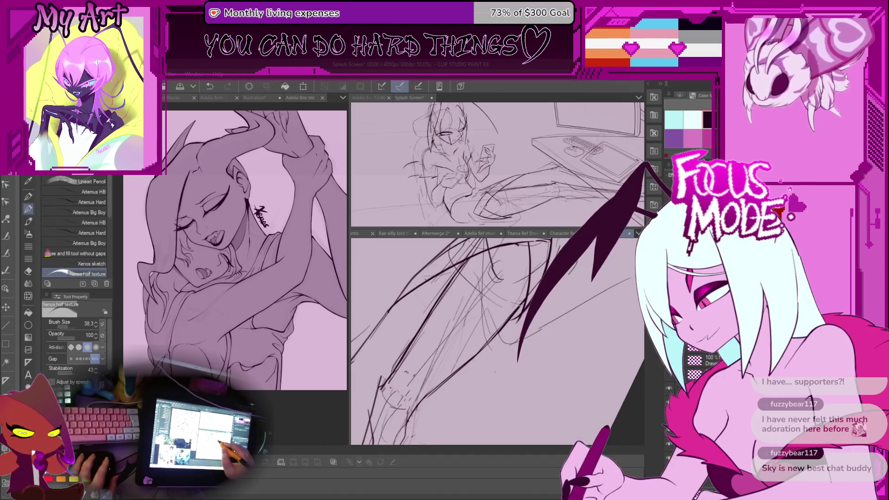
left_click_drag(487, 347, 503, 316)
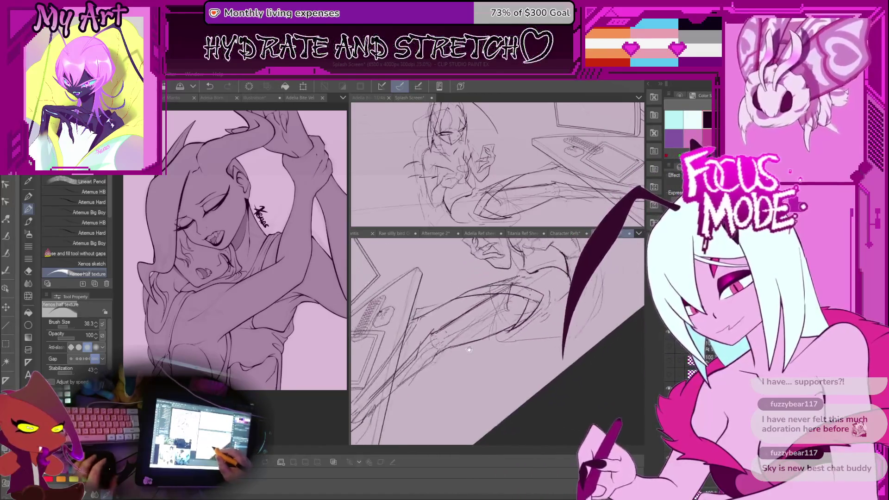
left_click_drag(503, 316, 497, 386)
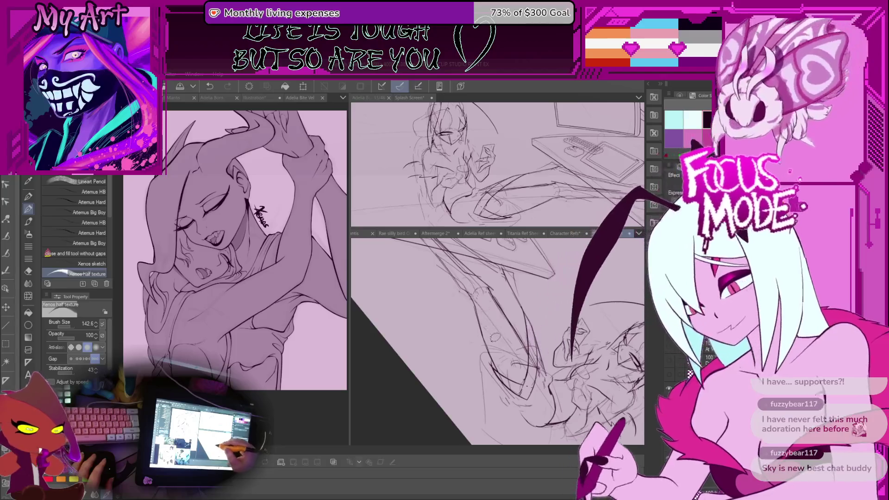
- Rotate and enlarge the view onto the arm along the desk edge
left_click_drag(528, 362, 451, 306)
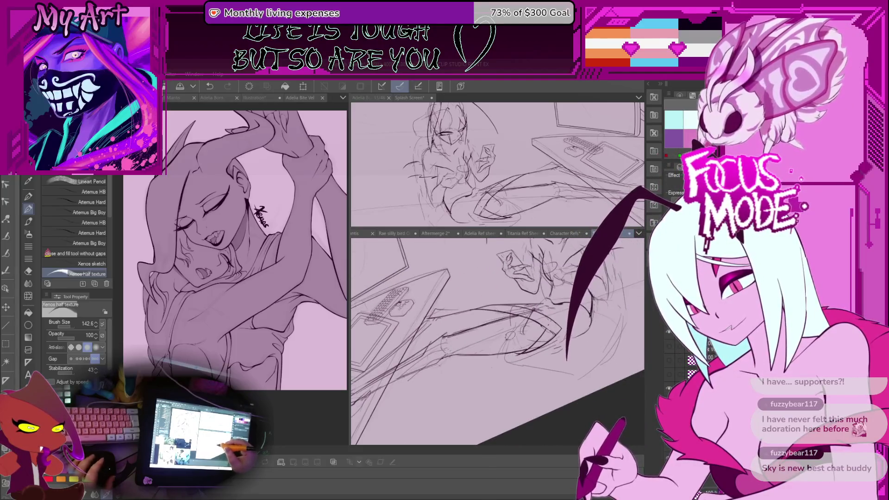
left_click_drag(486, 333, 446, 292)
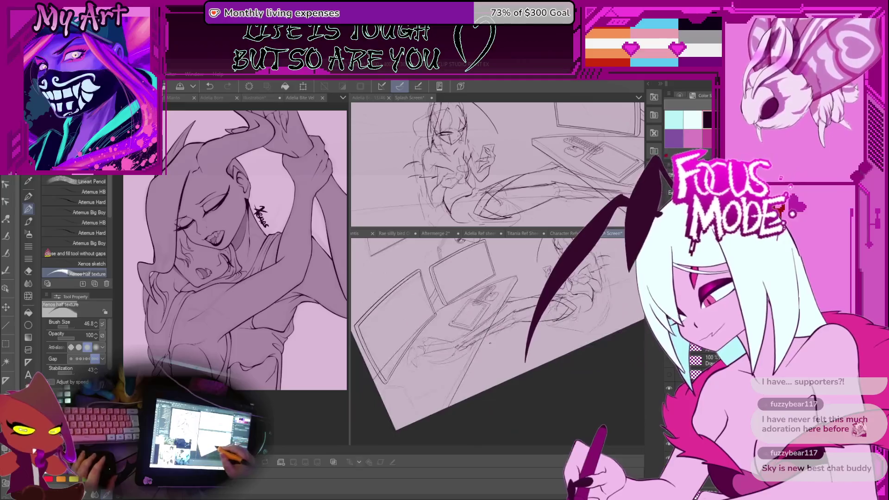
left_click_drag(487, 334, 444, 292)
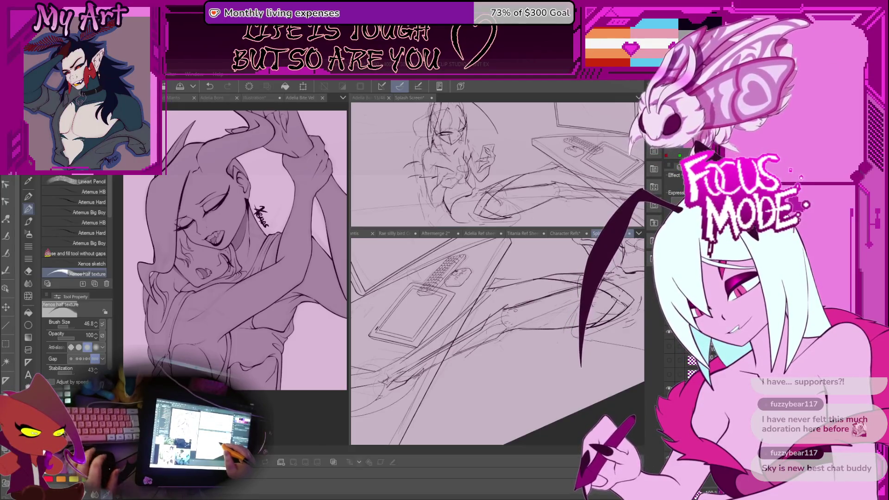
left_click_drag(518, 314, 553, 294)
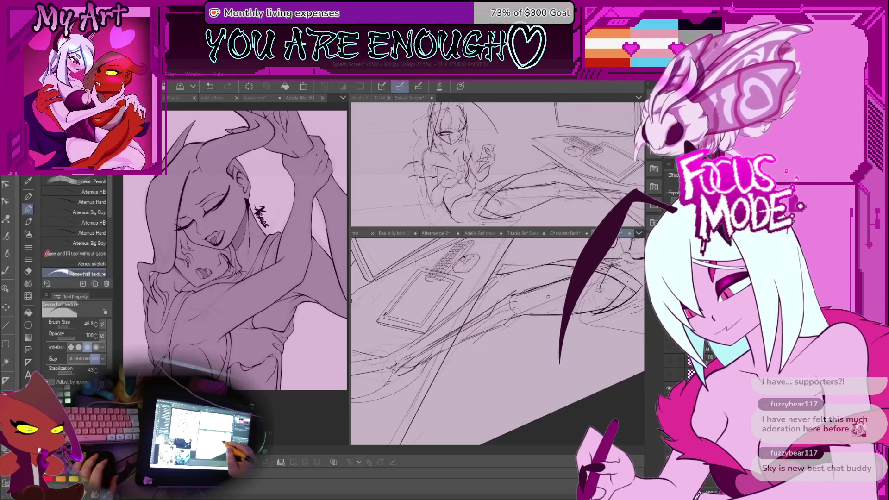
- Fine-tune the canvas angle, switch briefly to the lasso and back to the pen for touch-ups
left_click_drag(546, 297, 528, 304)
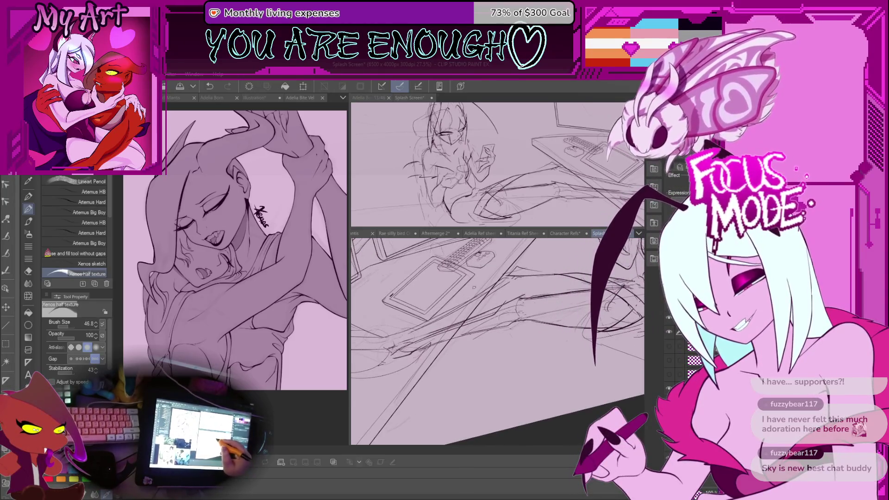
key("minus")
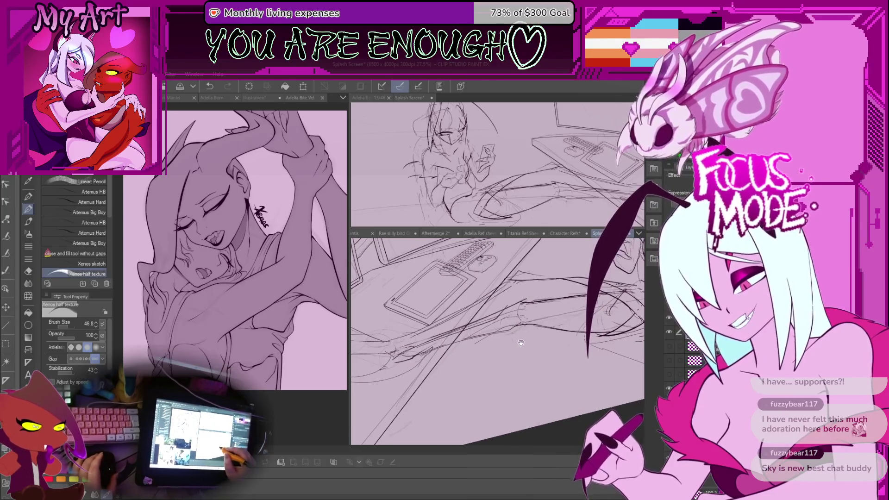
left_click_drag(528, 304, 509, 300)
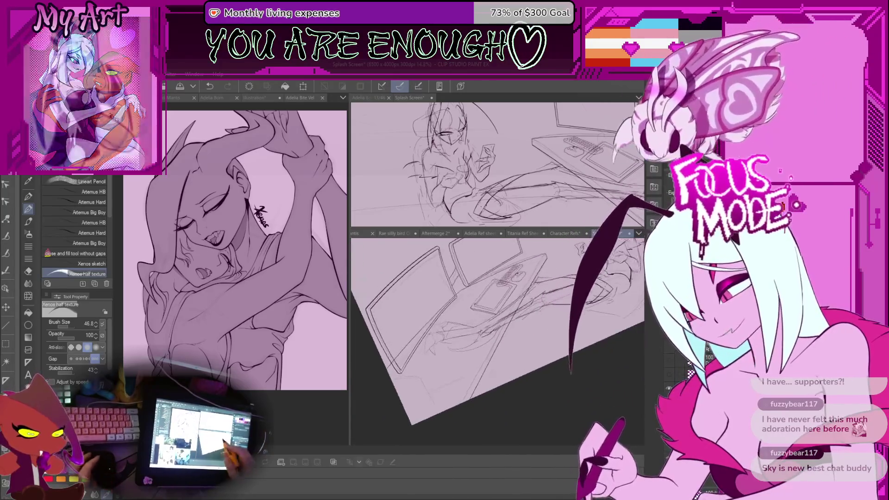
scroll(507, 300, "up", 3)
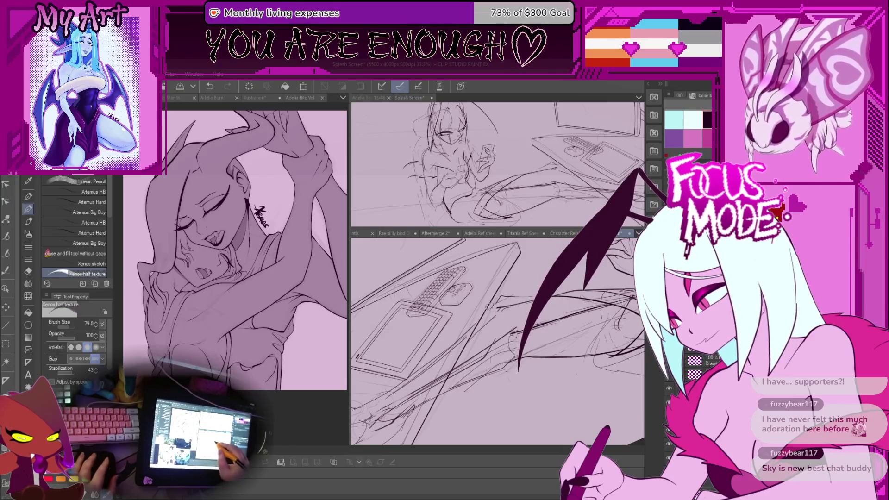
key("m")
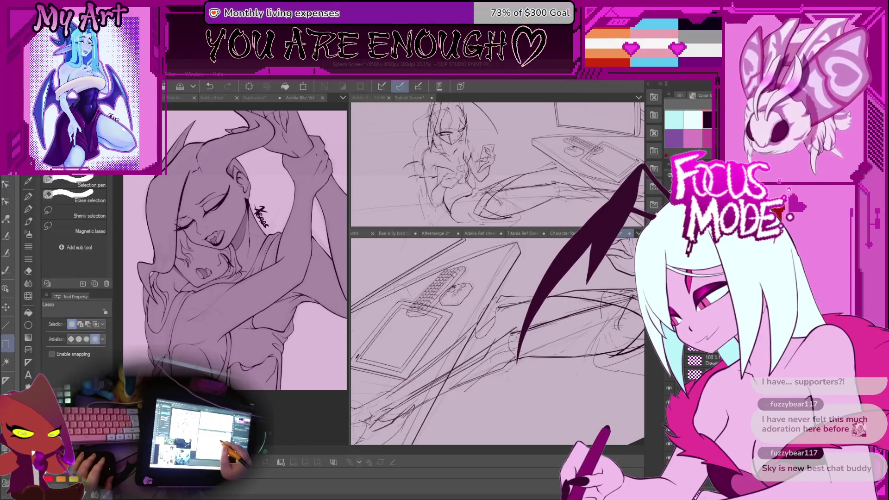
scroll(497, 341, "up", 2)
key("p")
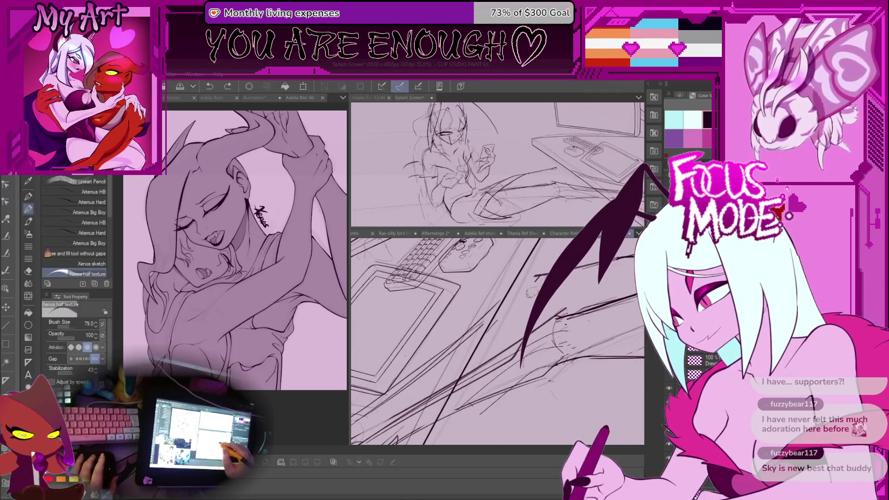
- Shrink the pen brush for finer lines and zoom out to the tablet and desk
key("bracketleft")
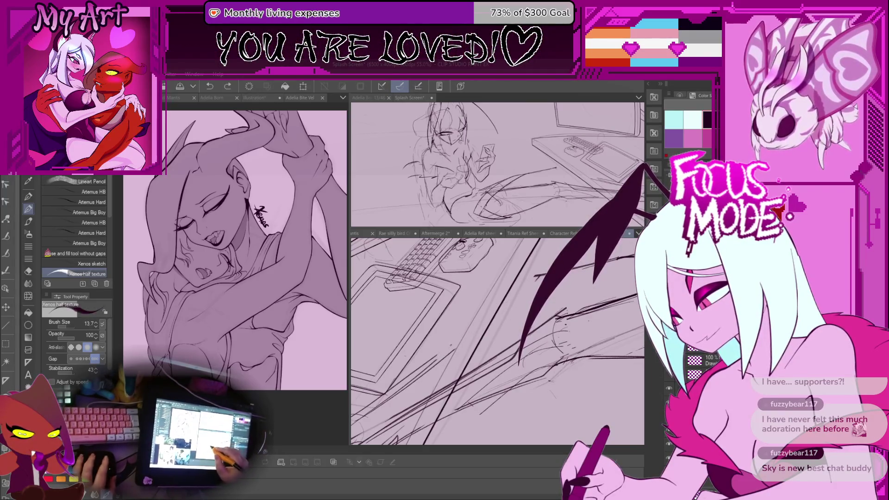
scroll(497, 341, "up", 2)
key("bracketleft")
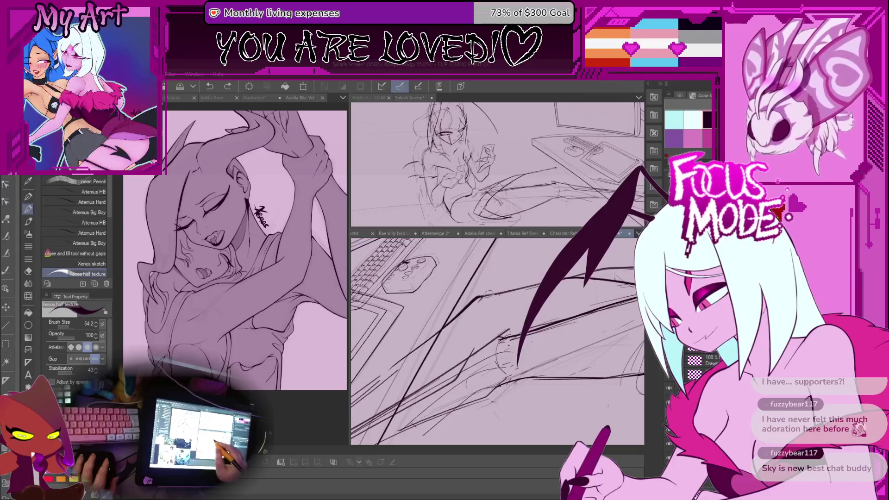
mouse_move(497, 348)
left_mouse_down()
mouse_move(432, 313)
mouse_move(389, 362)
left_mouse_up()
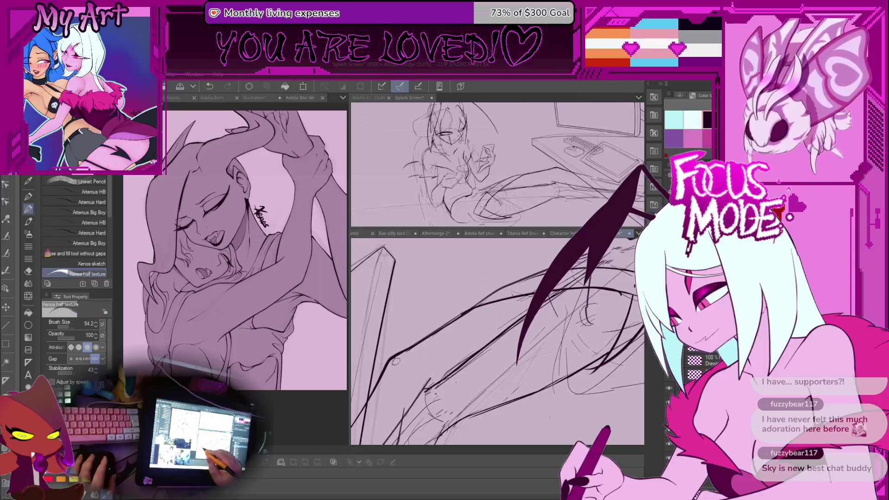
scroll(497, 340, "down", 3)
mouse_move(529, 327)
left_mouse_down()
mouse_move(453, 362)
mouse_move(486, 327)
left_mouse_up()
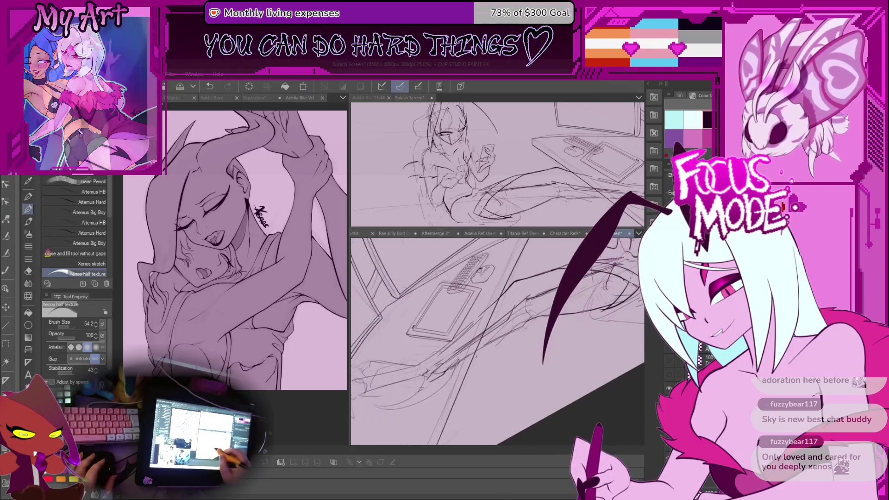
- Rotate and pan across the desk sketch while adjusting brush size, closing in for inking
mouse_move(498, 359)
left_mouse_down()
mouse_move(444, 357)
mouse_move(506, 310)
mouse_move(518, 342)
left_mouse_up()
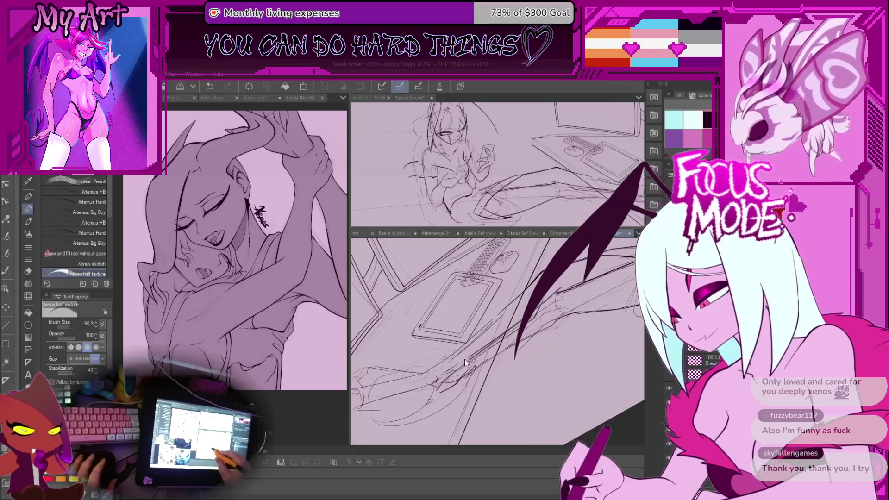
left_click_drag(464, 359, 437, 366)
key("bracketleft")
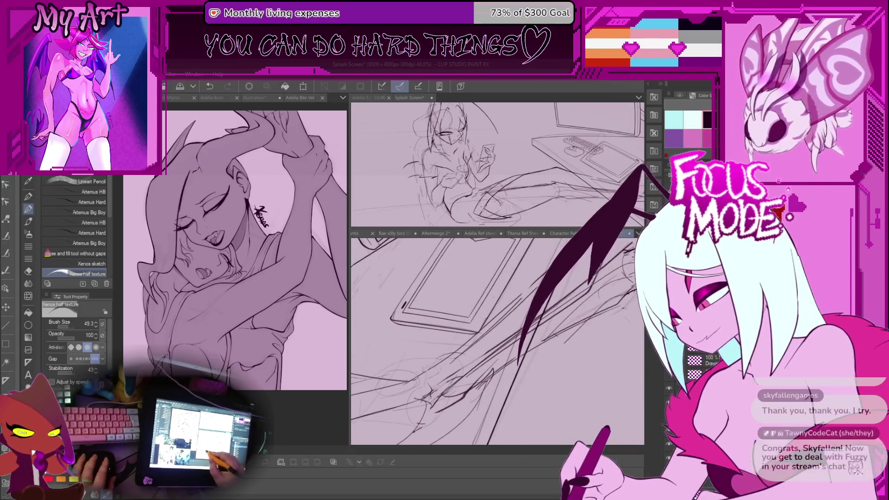
left_click_drag(446, 368, 491, 343)
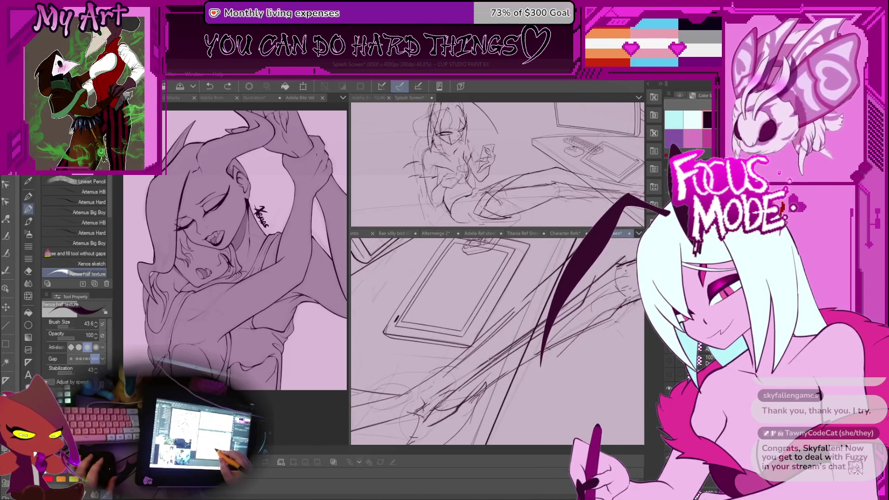
key("bracketright")
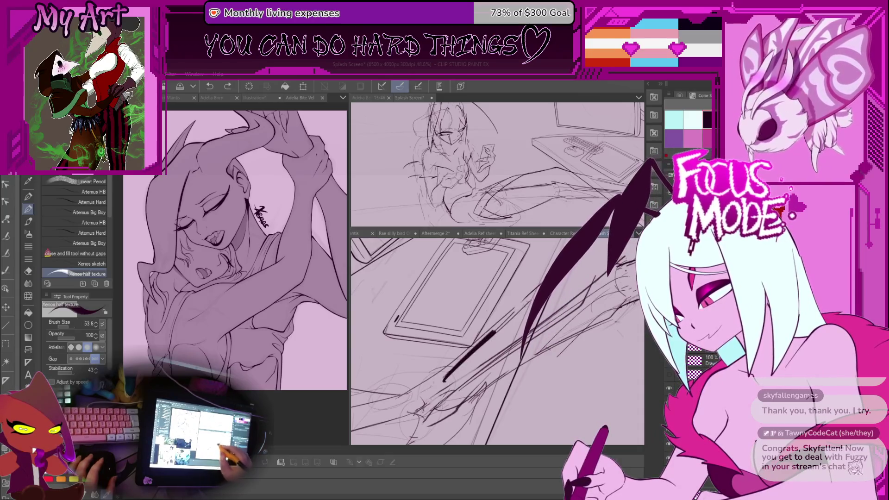
left_click_drag(471, 362, 489, 340)
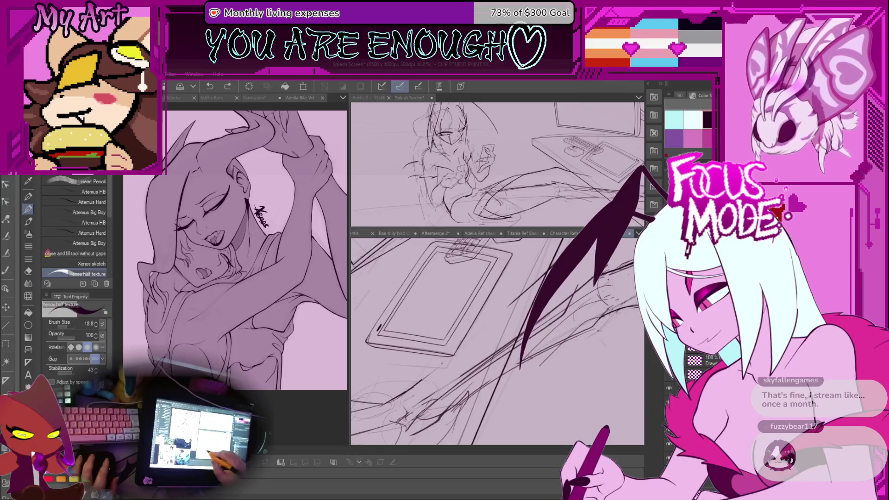
scroll(516, 297, "down", 5)
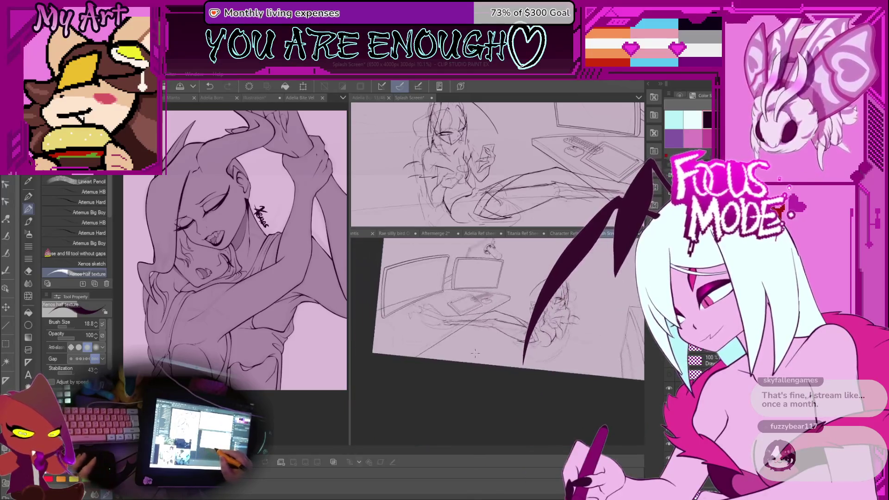
scroll(496, 357, "up", 4)
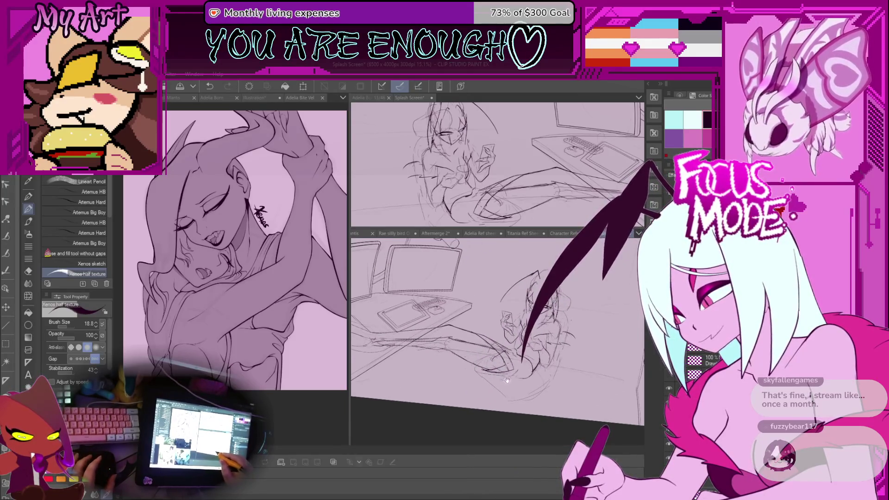
- Rotate the canvas to place the character left and bring the desk and keyboard into view
left_click_drag(503, 381, 479, 333)
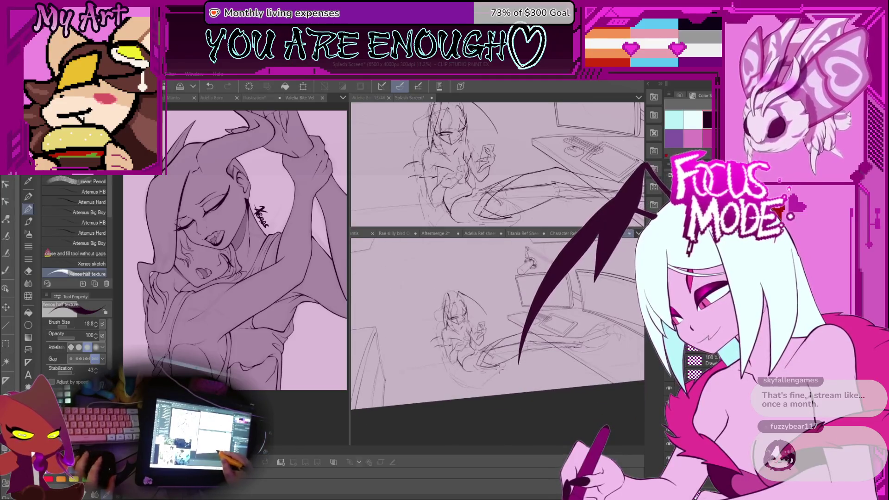
scroll(497, 348, "up", 6)
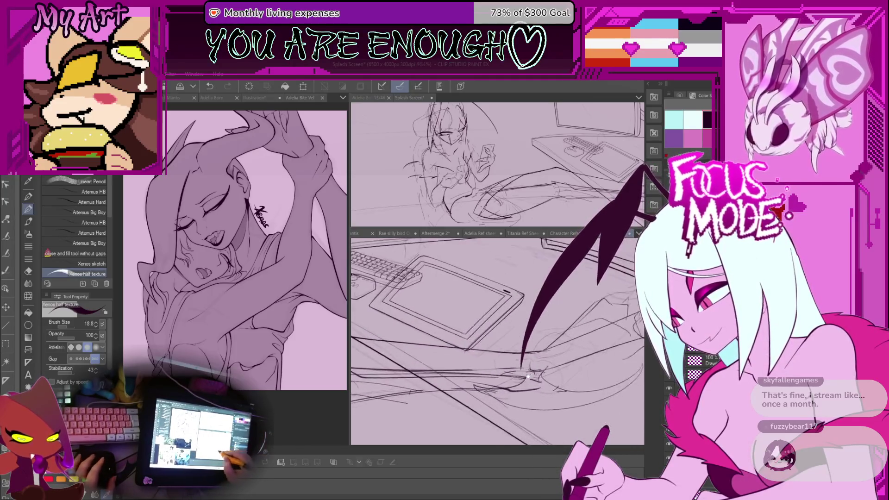
scroll(497, 369, "down", 3)
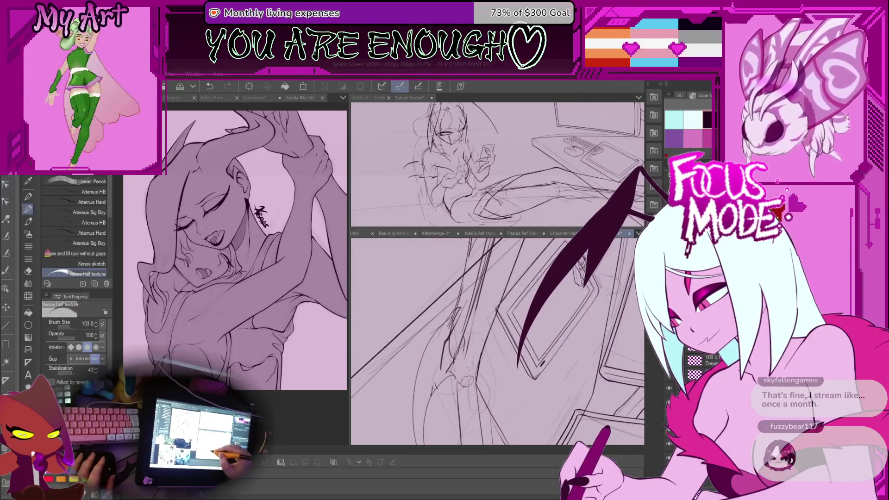
left_click_drag(498, 348, 452, 313)
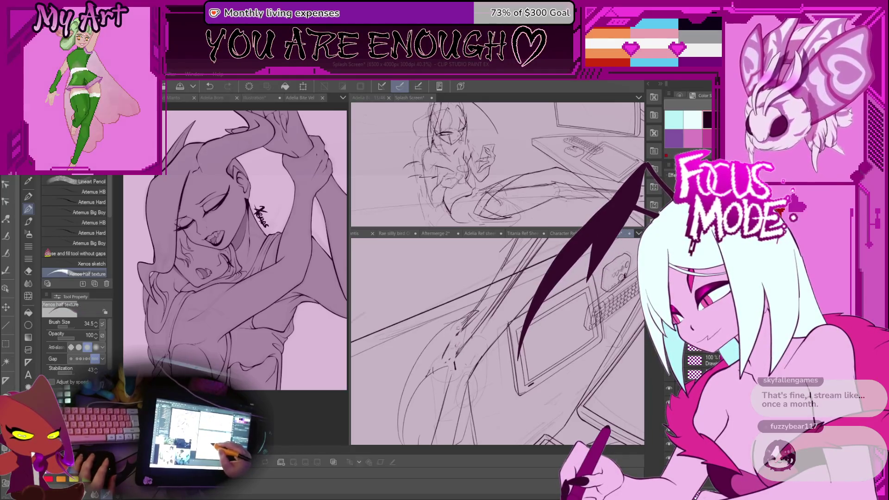
scroll(448, 358, "down", 5)
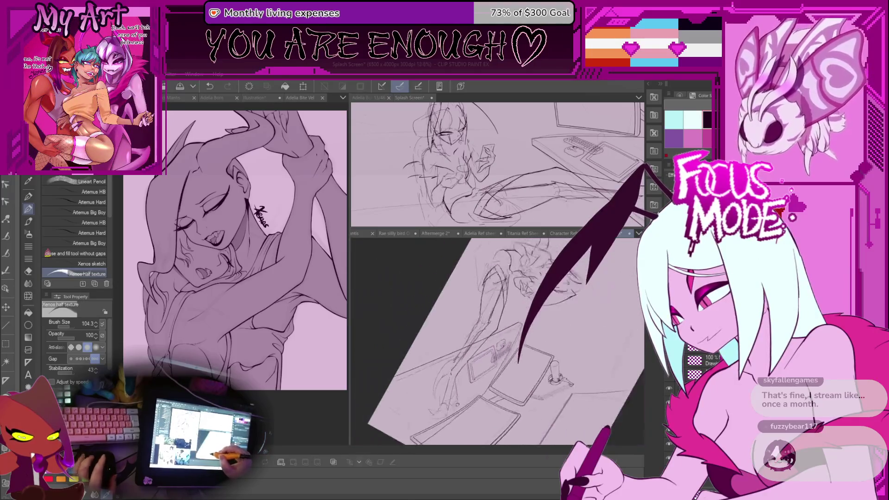
scroll(486, 333, "up", 5)
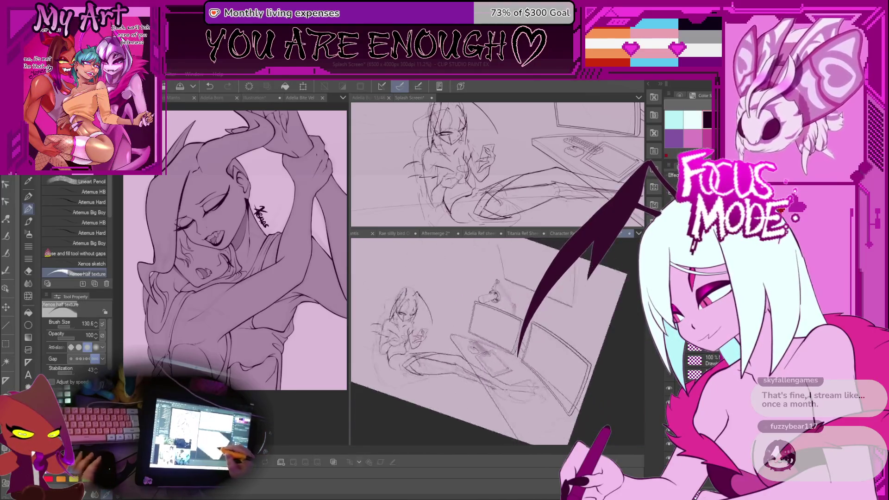
scroll(509, 343, "up", 4)
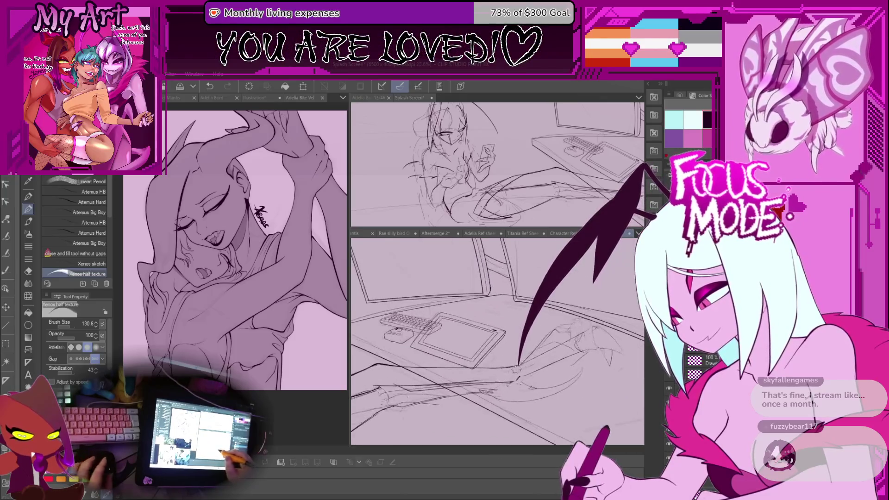
scroll(503, 375, "up", 2)
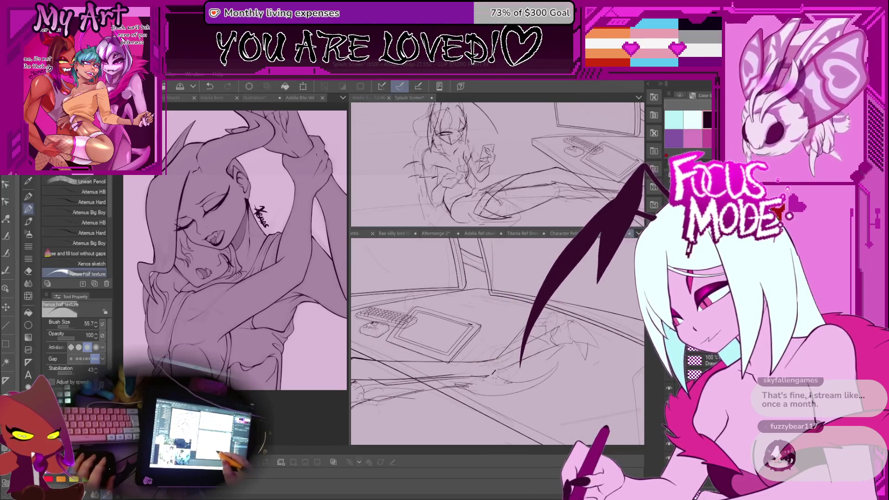
scroll(497, 376, "up", 2)
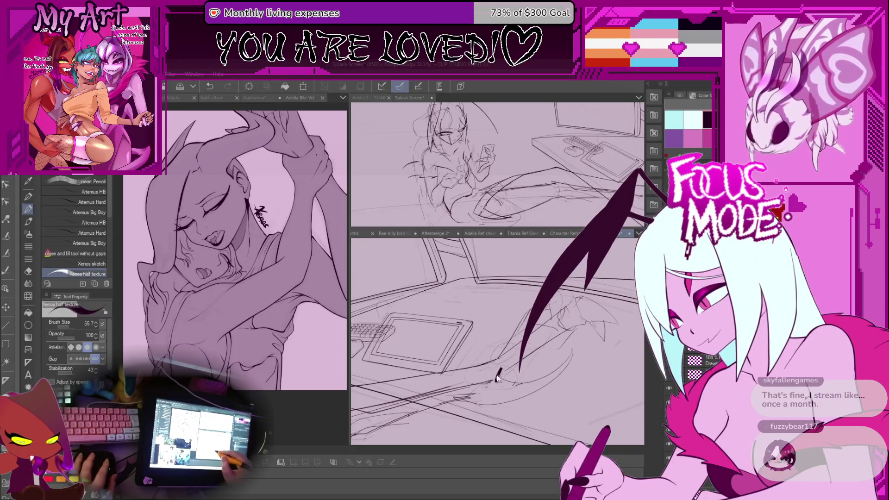
- Tilt the desk sketch to a steeper angle and ink a short line on it
left_click_drag(497, 375, 479, 348)
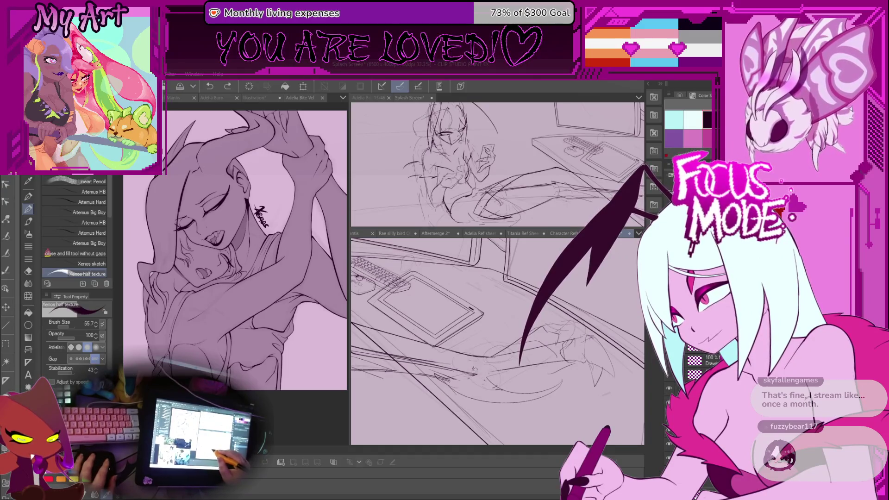
left_click_drag(477, 367, 474, 309)
scroll(476, 307, "up", 2)
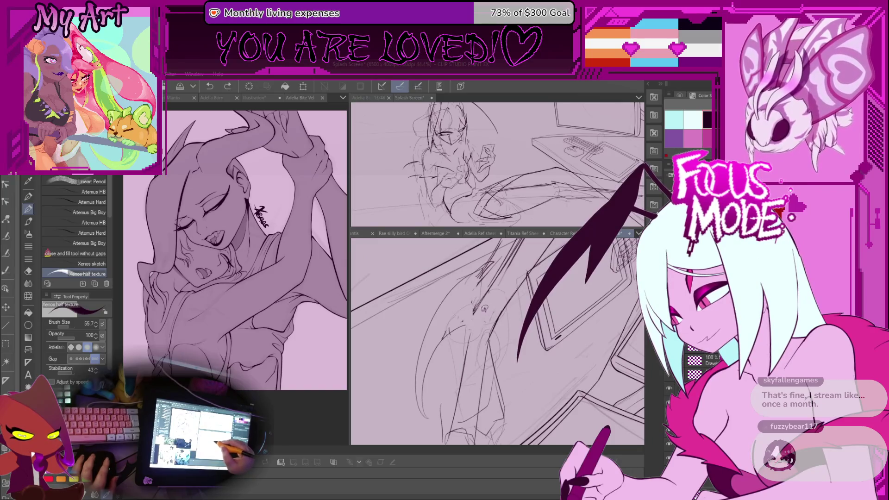
left_click_drag(468, 349, 459, 310)
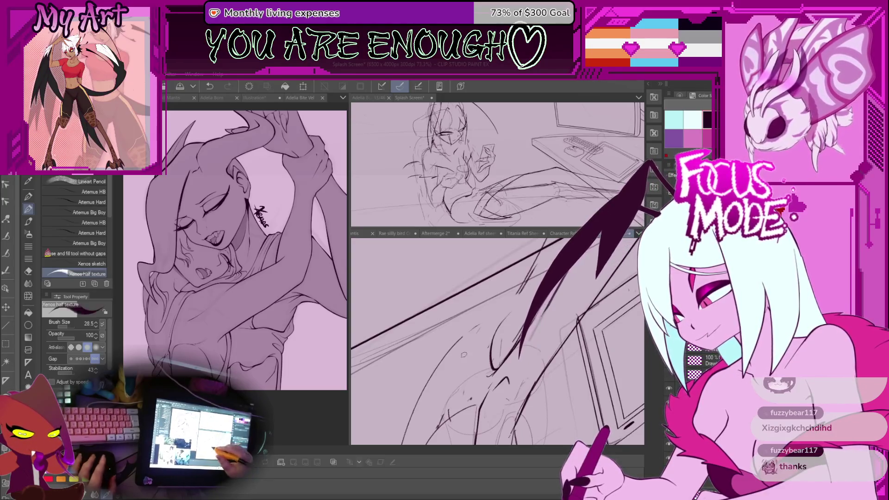
scroll(452, 339, "up", 2)
left_click_drag(464, 327, 453, 344)
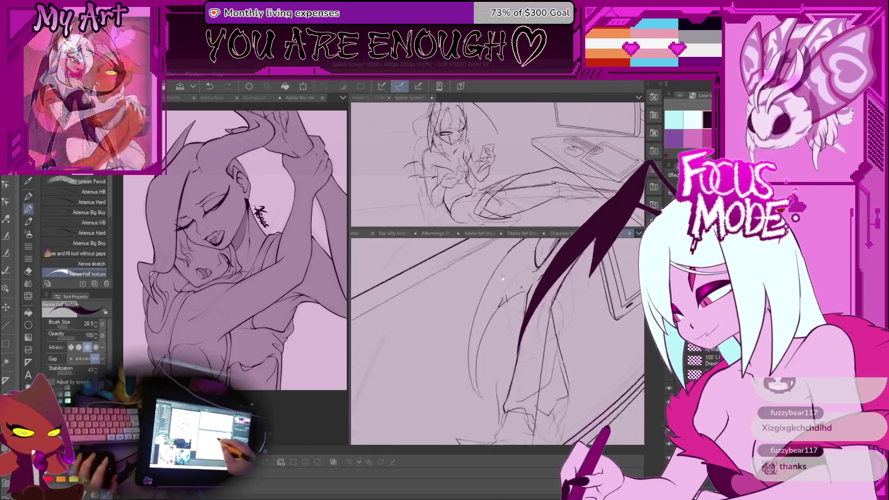
- Move across the sketch and rotate out to see the page edges around the legs
left_click_drag(516, 321, 452, 291)
left_click_drag(501, 167, 488, 208)
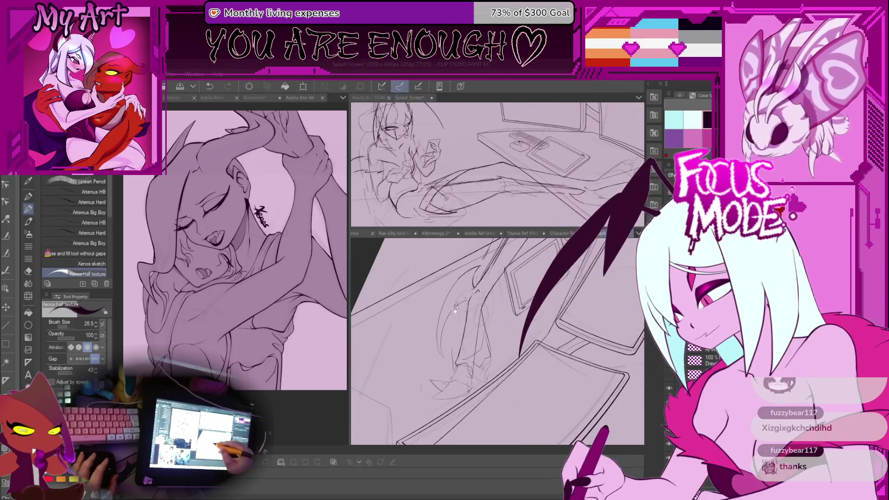
left_click_drag(457, 324, 451, 322)
scroll(450, 322, "up", 2)
scroll(450, 322, "up", 1)
scroll(450, 322, "up", 1)
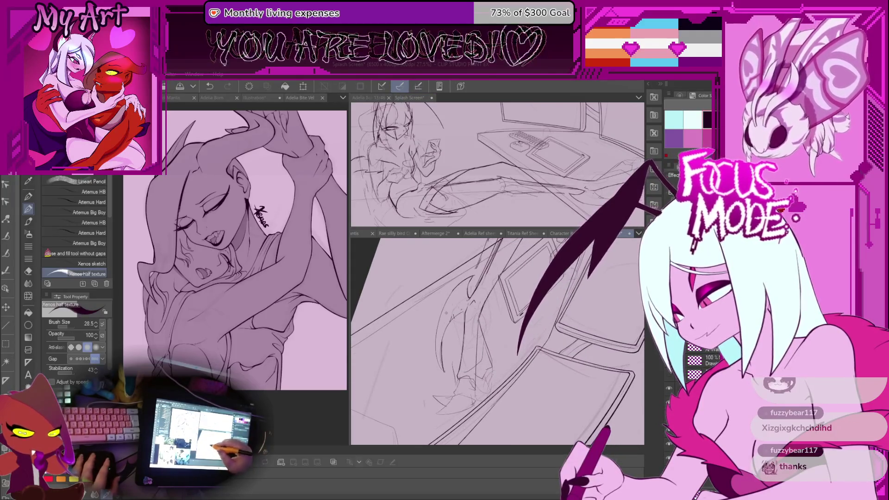
left_click_drag(458, 334, 451, 326)
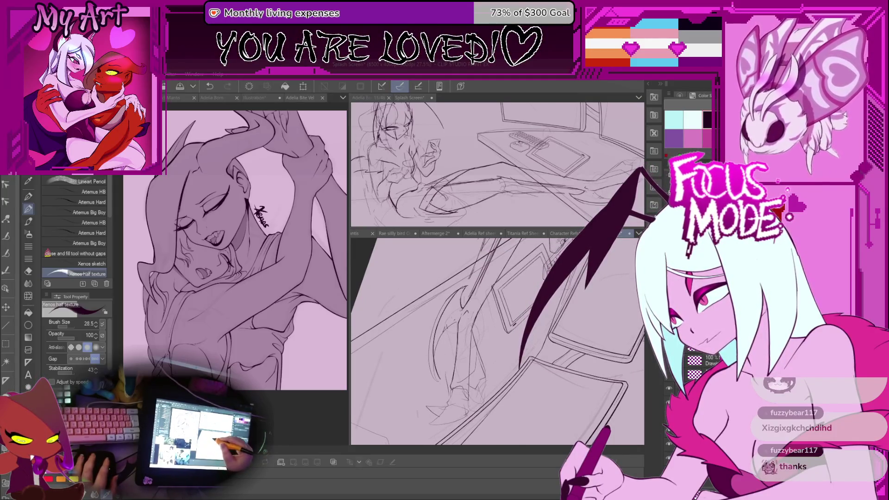
scroll(451, 327, "up", 1)
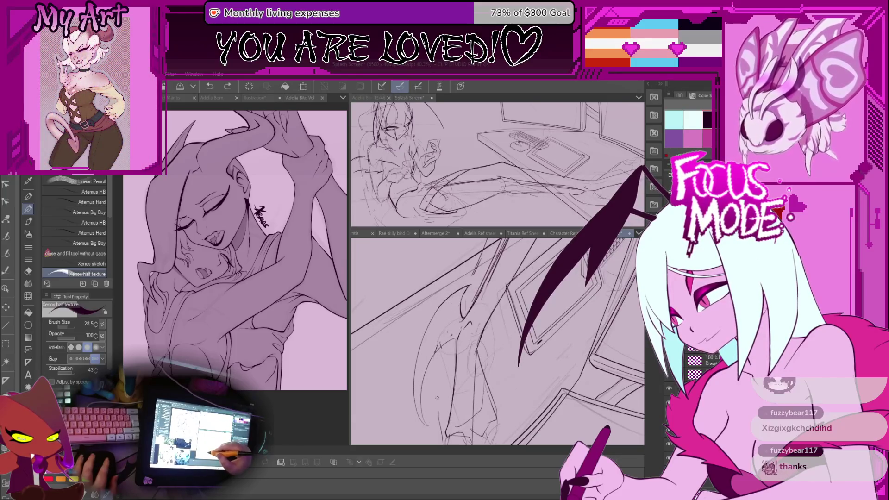
mouse_move(453, 334)
left_mouse_down()
mouse_move(473, 312)
mouse_move(480, 320)
left_mouse_up()
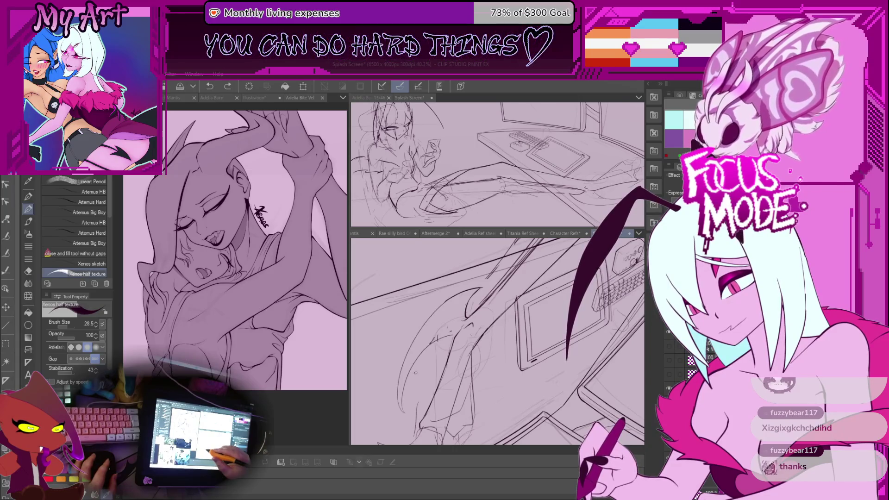
scroll(498, 344, "up", 2)
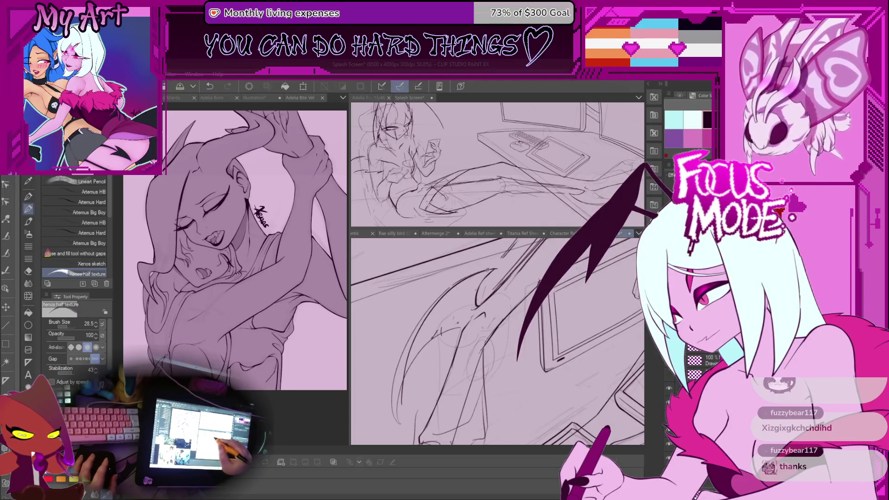
- Ink two lines over the character's curved sketch shapes and undo the stray one
left_click_drag(487, 348, 501, 326)
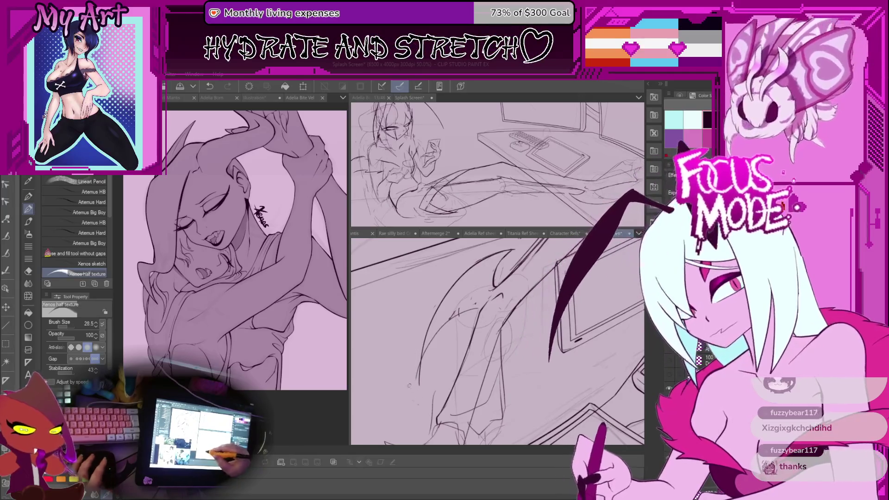
left_click_drag(438, 333, 444, 397)
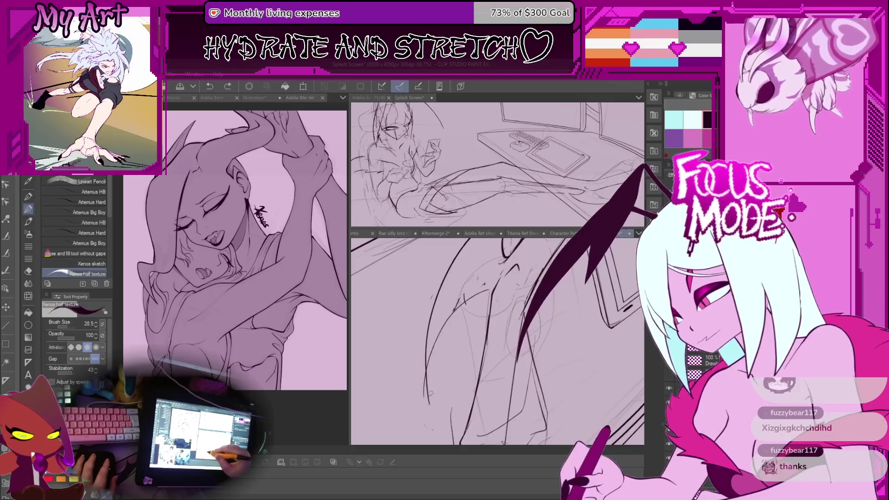
left_click_drag(452, 302, 479, 337)
key("ctrl+z")
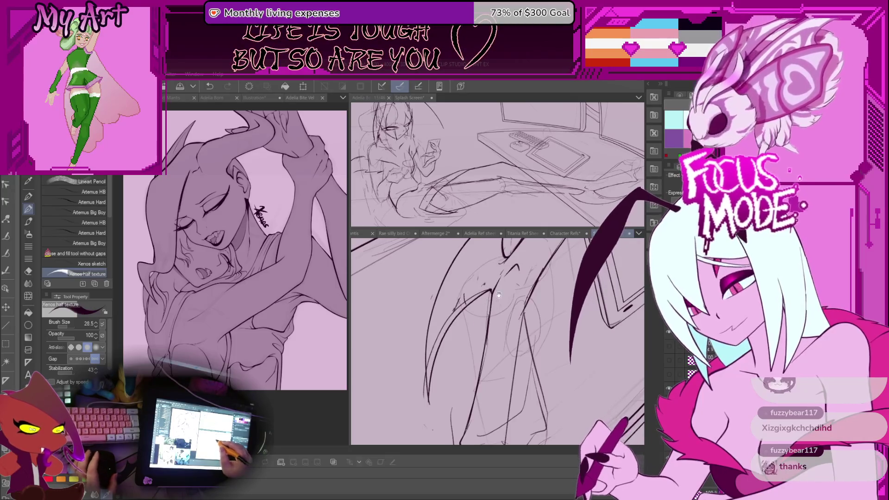
- Rotate the canvas toward the lower legs near the desk edge
left_click_drag(486, 334, 445, 305)
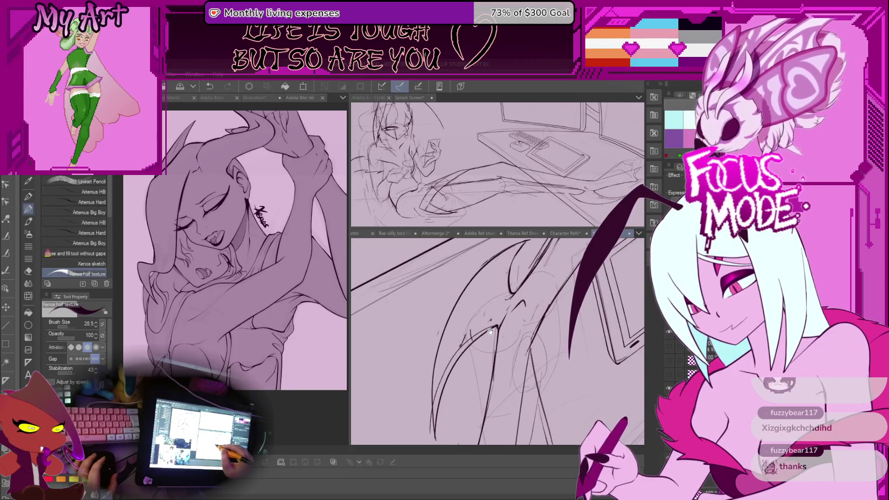
left_click_drag(486, 333, 452, 299)
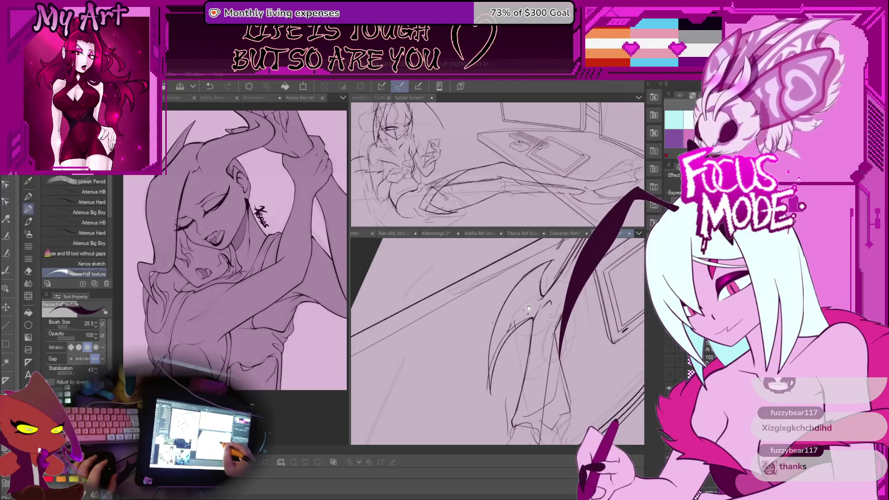
left_click_drag(529, 306, 519, 305)
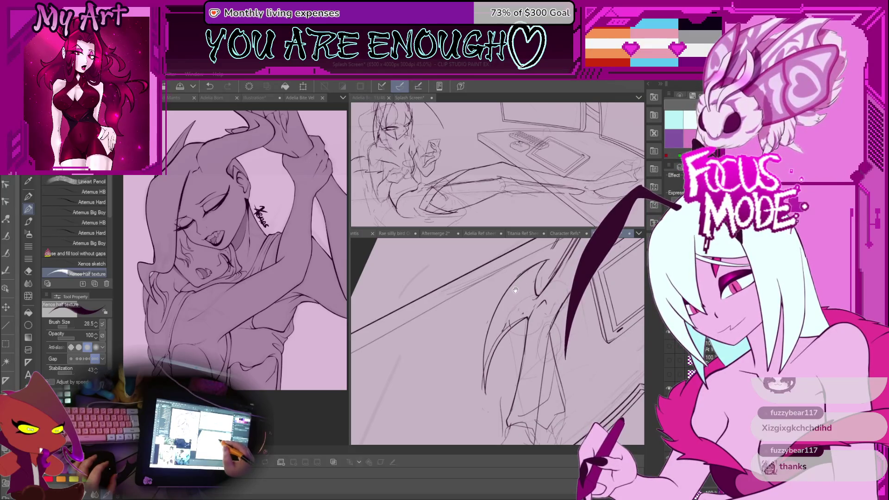
mouse_move(516, 280)
left_mouse_down()
mouse_move(473, 307)
mouse_move(499, 346)
mouse_move(488, 360)
left_mouse_up()
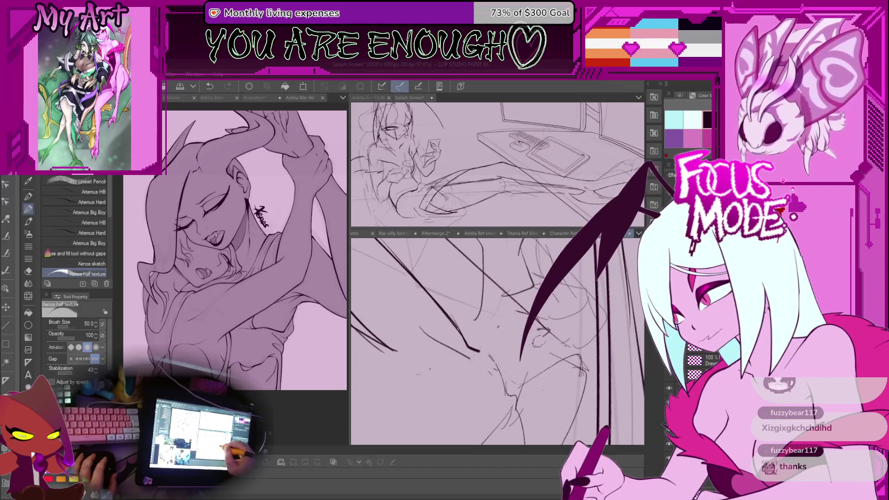
- Ink a finer dark line on the legs, rotate to another region and ready the lasso selection
mouse_move(485, 346)
left_mouse_down()
mouse_move(484, 357)
mouse_move(478, 338)
left_mouse_up()
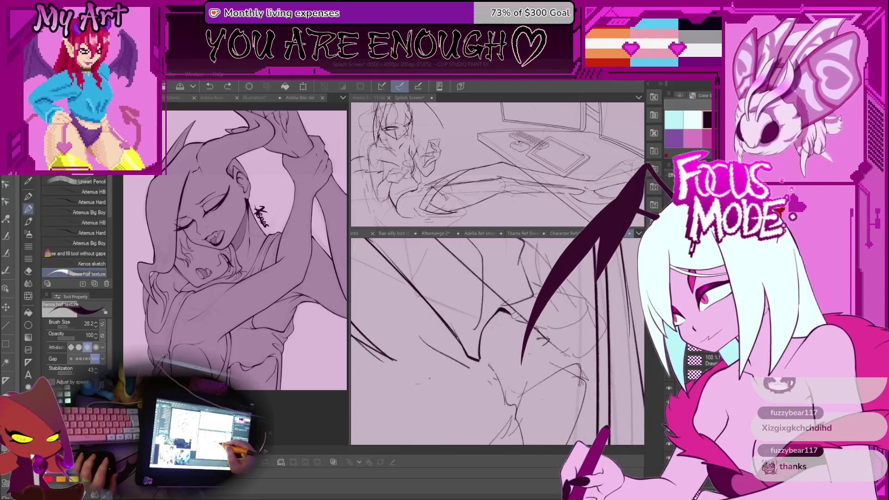
scroll(514, 317, "up", 1)
mouse_move(509, 311)
left_mouse_down()
mouse_move(535, 319)
mouse_move(515, 334)
left_mouse_up()
left_click_drag(533, 377, 542, 329)
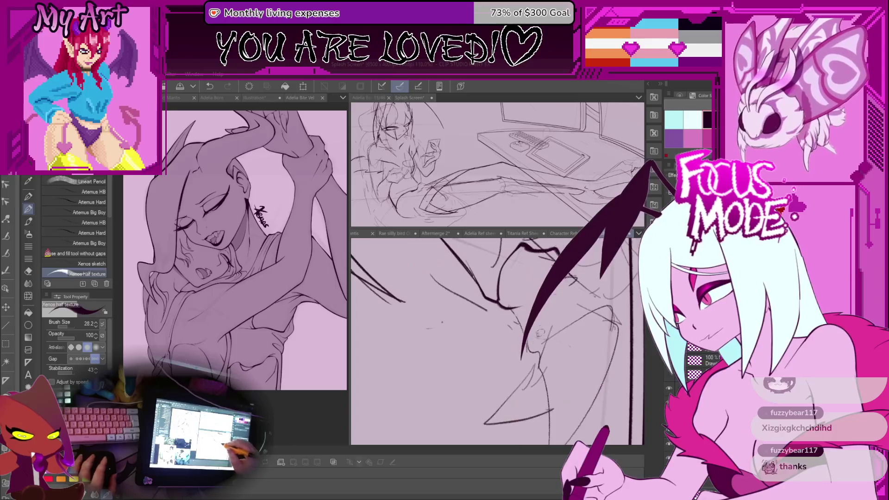
scroll(538, 351, "down", 4)
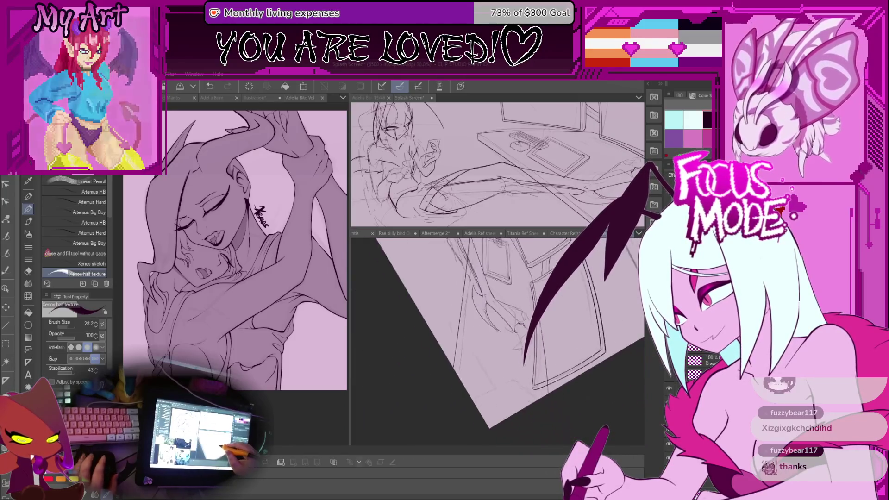
left_click_drag(486, 334, 514, 306)
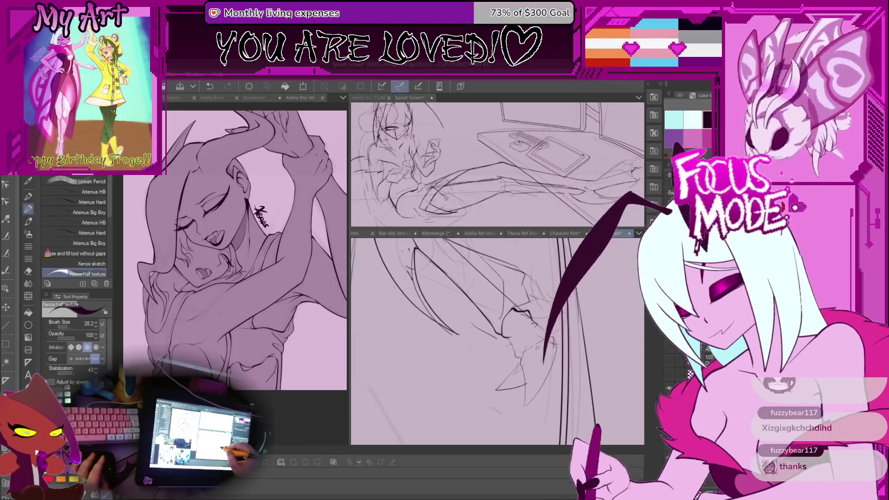
key("m")
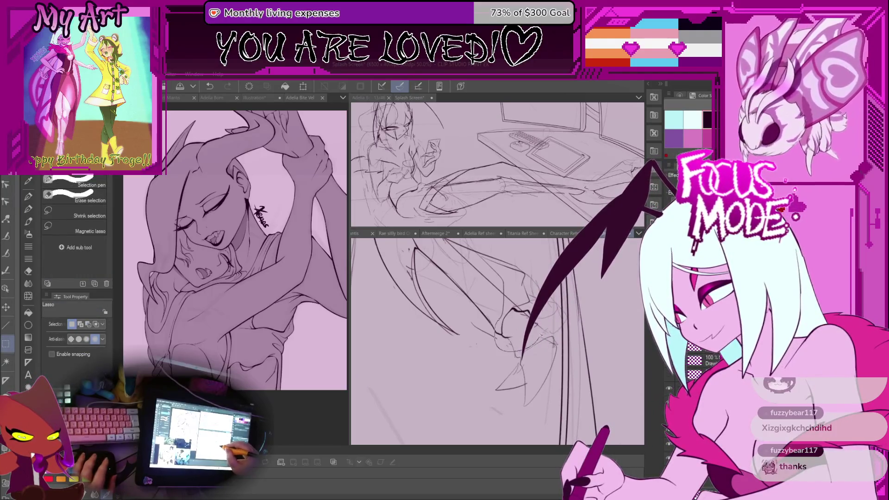
- Transform the lassoed ink lines near the foot, rotating them into place and committing
key("ctrl+t")
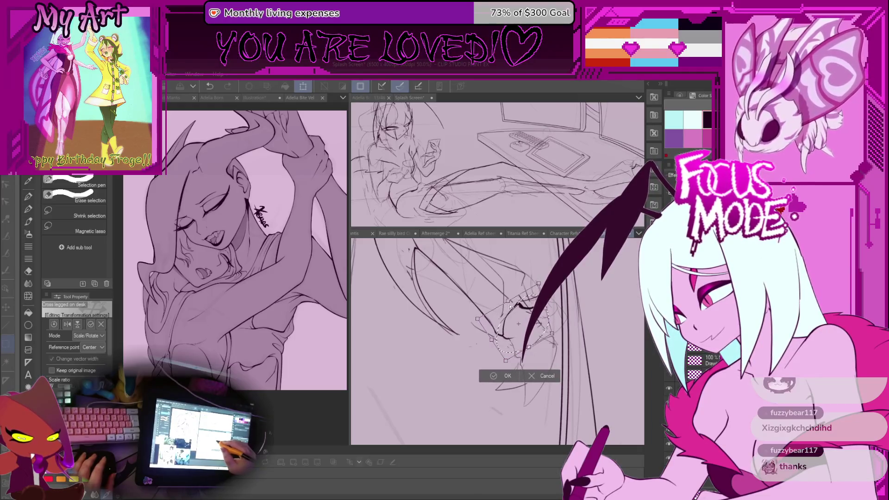
mouse_move(552, 334)
left_mouse_down()
mouse_move(564, 346)
mouse_move(549, 320)
left_mouse_up()
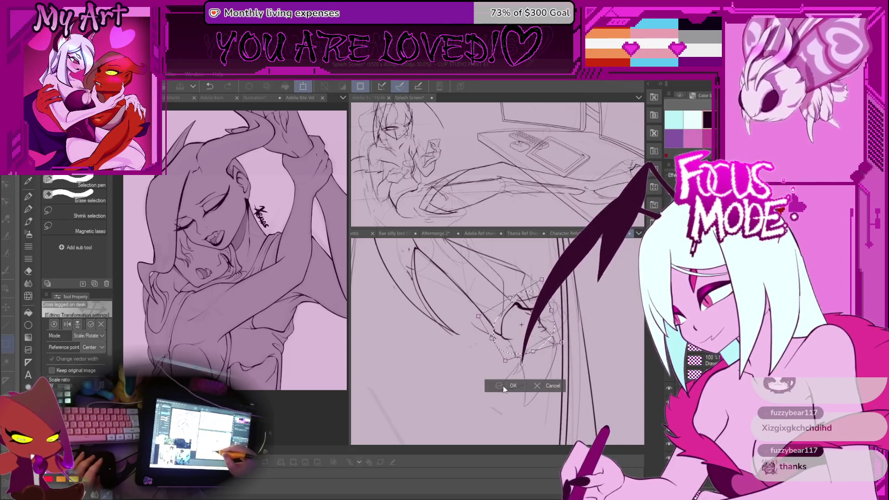
left_click(508, 386)
scroll(487, 334, "down", 3)
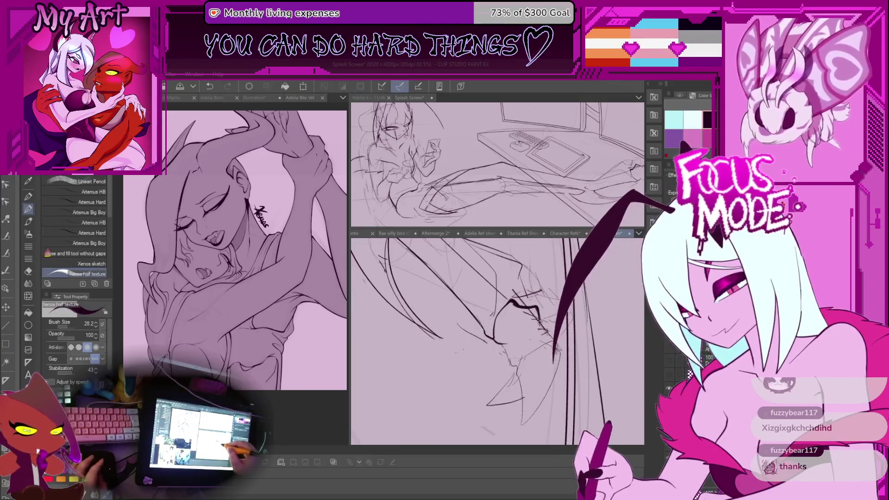
- Ink thick dark outlines along the rounded form in the lower canvas view, reframing as needed
left_click_drag(486, 333, 528, 306)
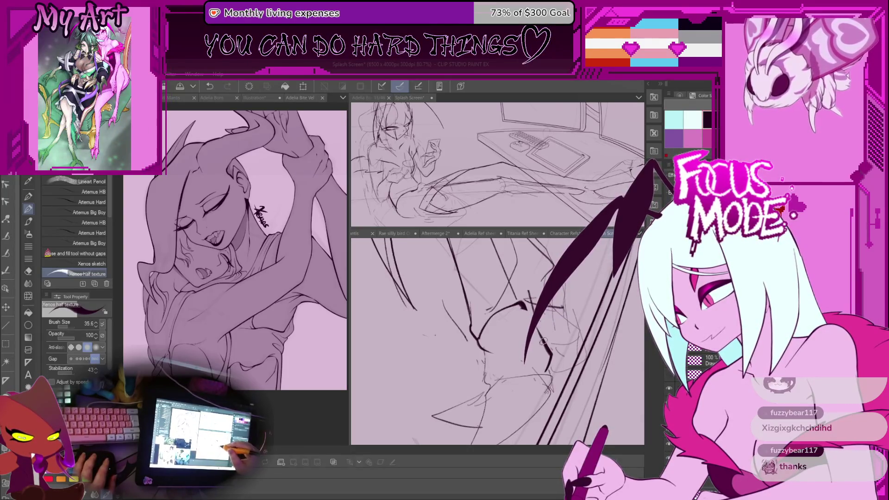
left_click_drag(520, 306, 476, 348)
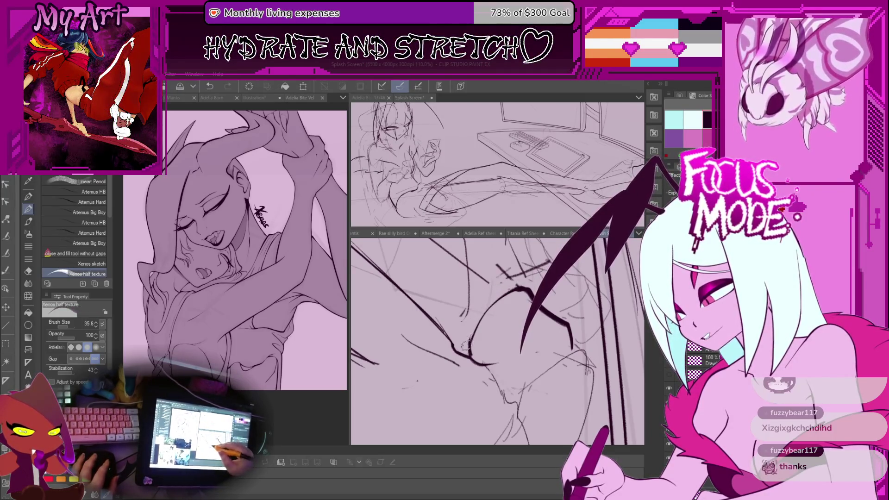
left_click_drag(514, 306, 497, 319)
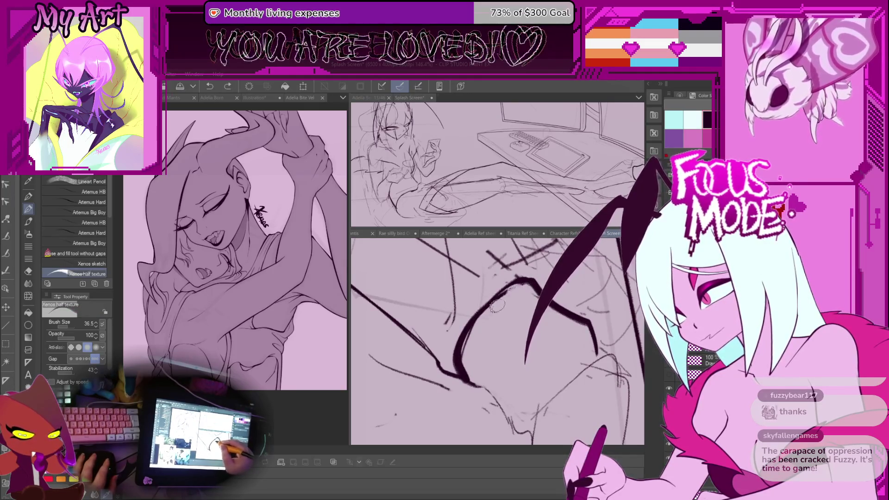
- Ink further dark strokes along the sketch beside the thick outlines, repositioning the view between strokes
left_click_drag(480, 307, 505, 354)
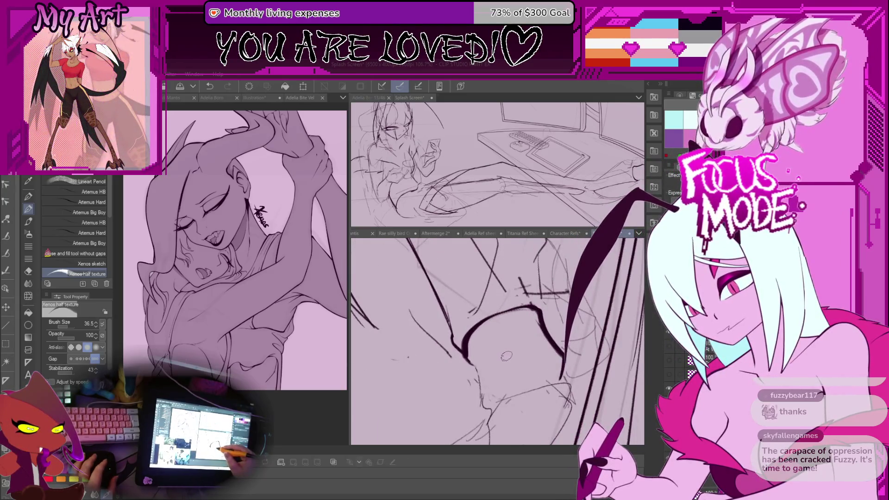
left_click_drag(505, 354, 473, 320)
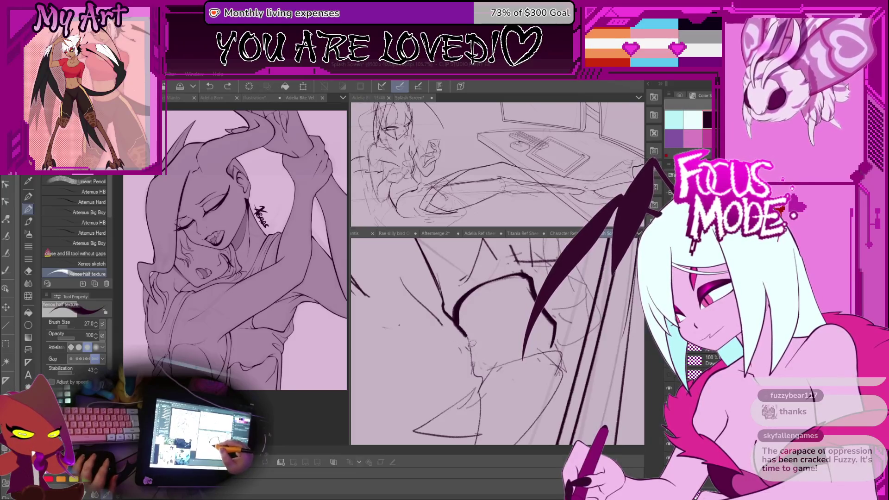
left_click_drag(475, 341, 488, 327)
scroll(485, 333, "up", 2)
left_click_drag(471, 366, 478, 392)
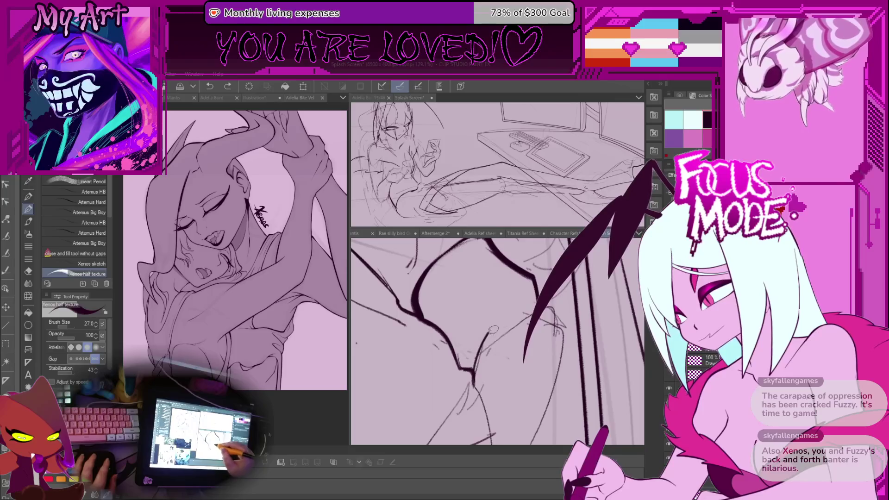
mouse_move(537, 363)
left_mouse_down()
mouse_move(487, 327)
mouse_move(451, 404)
left_mouse_up()
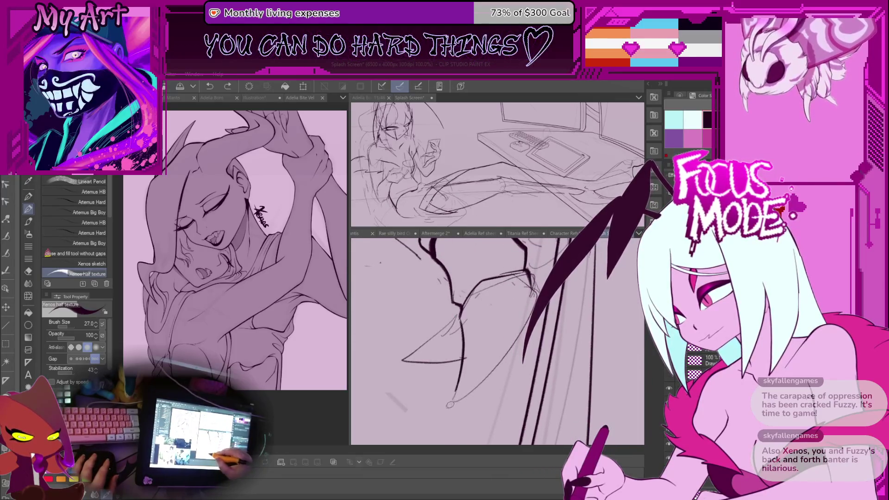
scroll(486, 341, "down", 4)
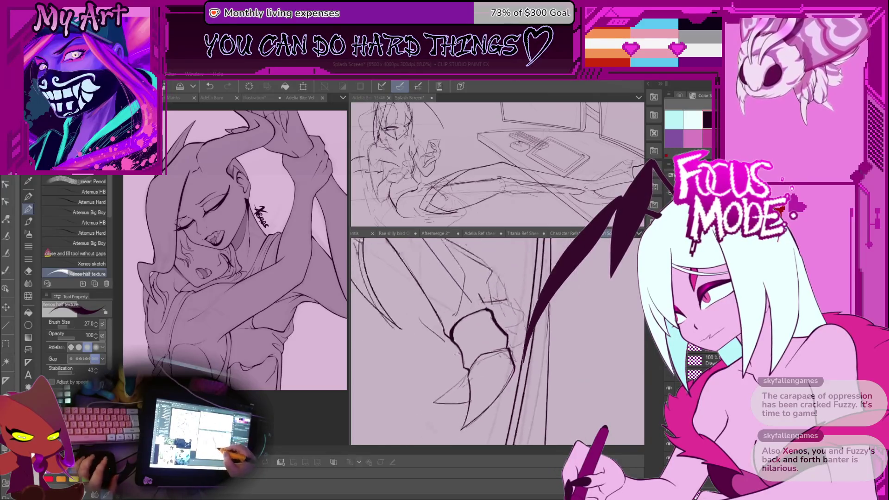
scroll(472, 341, "up", 4)
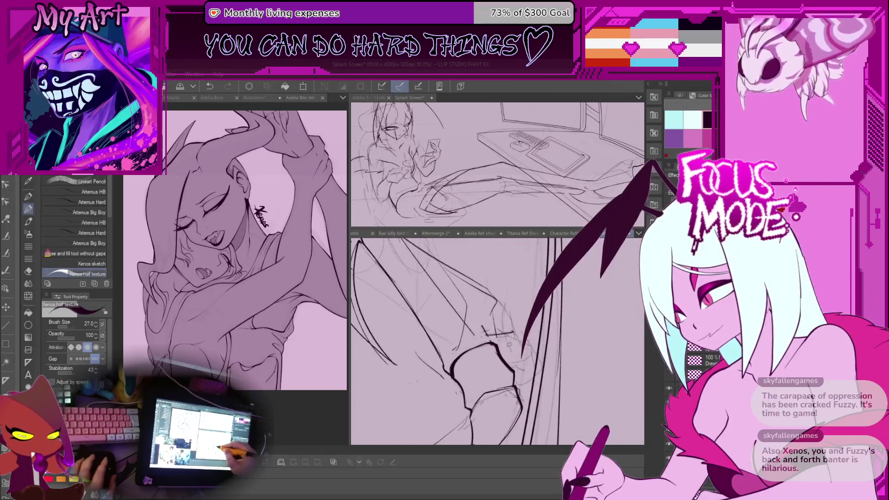
scroll(486, 340, "down", 3)
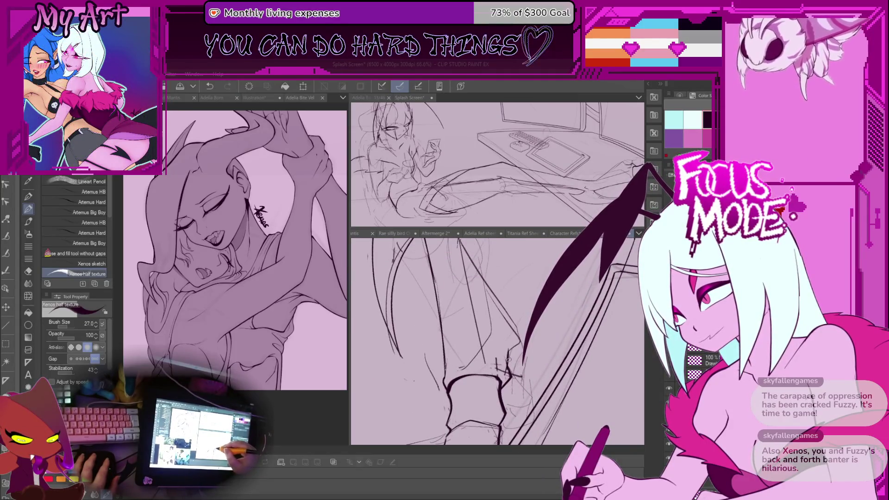
scroll(500, 345, "down", 4)
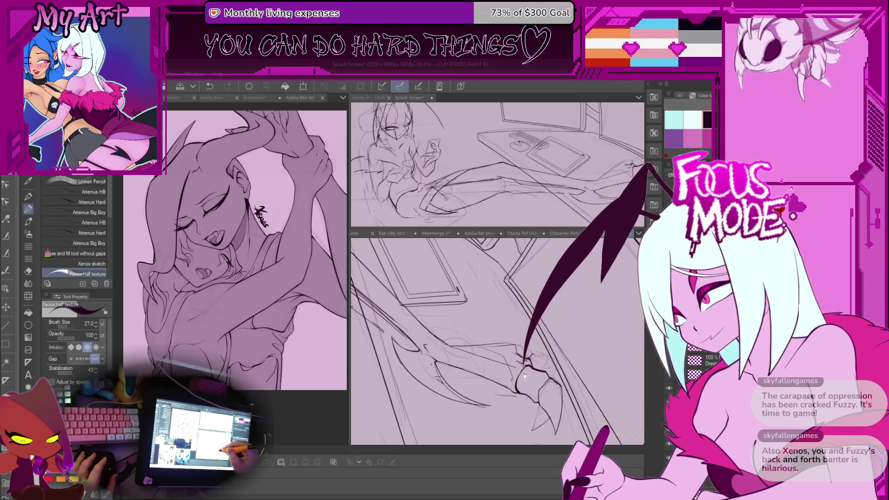
scroll(499, 344, "up", 4)
- Ink strokes on the leg area and undo the stray scribble with Ctrl+Z
mouse_move(489, 358)
left_mouse_down()
mouse_move(523, 335)
mouse_move(513, 370)
left_mouse_up()
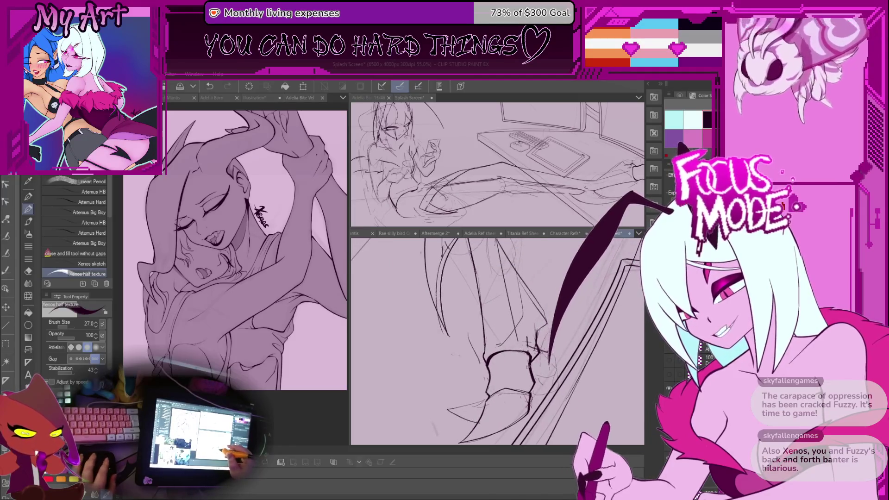
left_click_drag(538, 305, 552, 362)
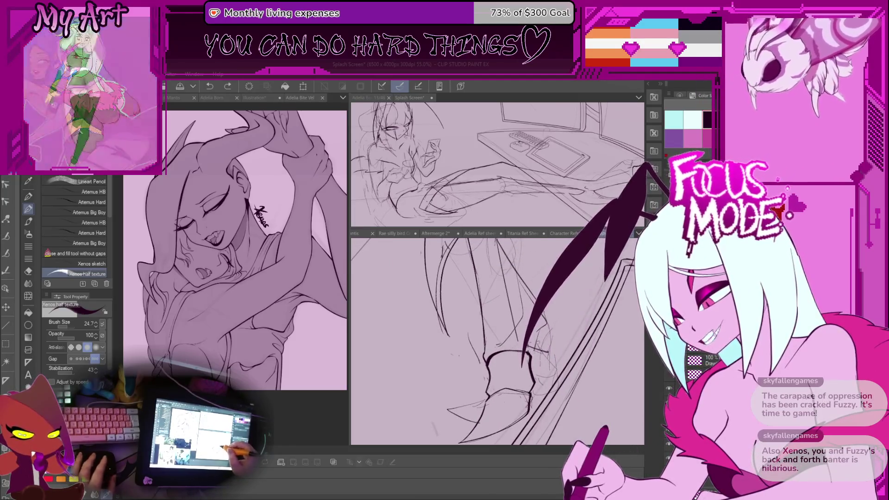
key("ctrl+z")
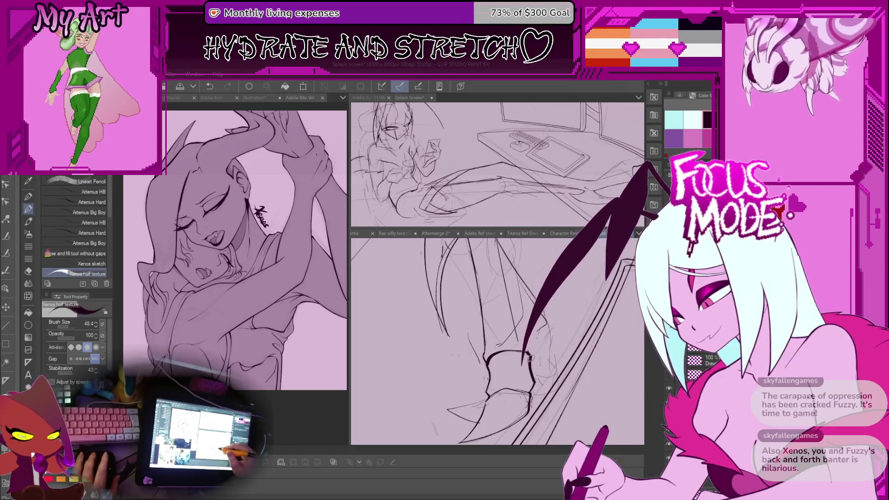
left_click_drag(486, 313, 451, 361)
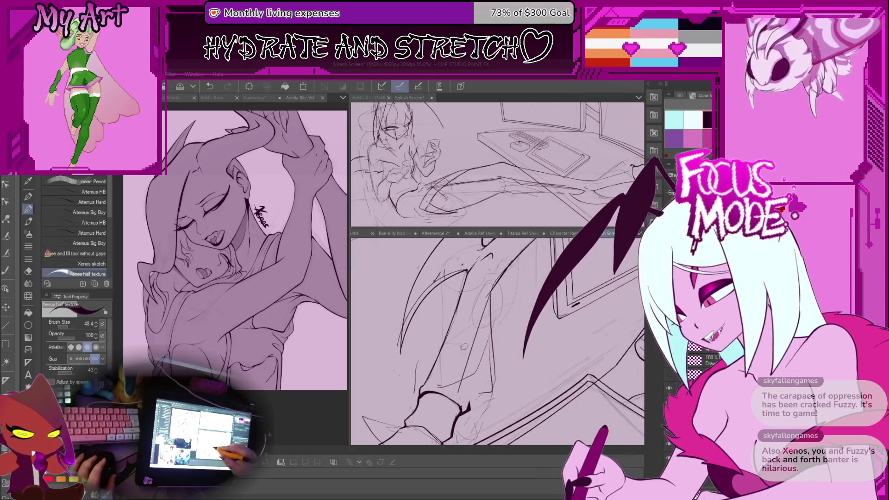
left_click_drag(487, 313, 453, 361)
- Reorient the canvas around the thigh and make the brush smaller for the next lines
left_click_drag(485, 317, 481, 332)
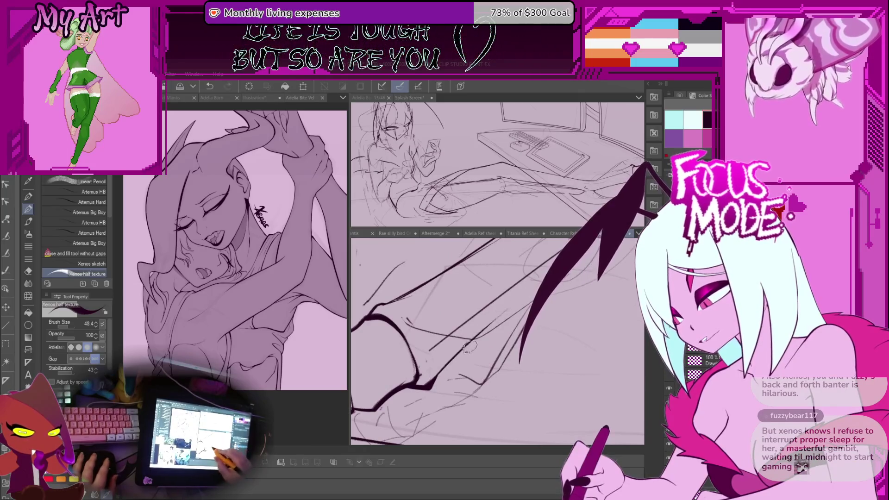
left_click_drag(469, 347, 487, 368)
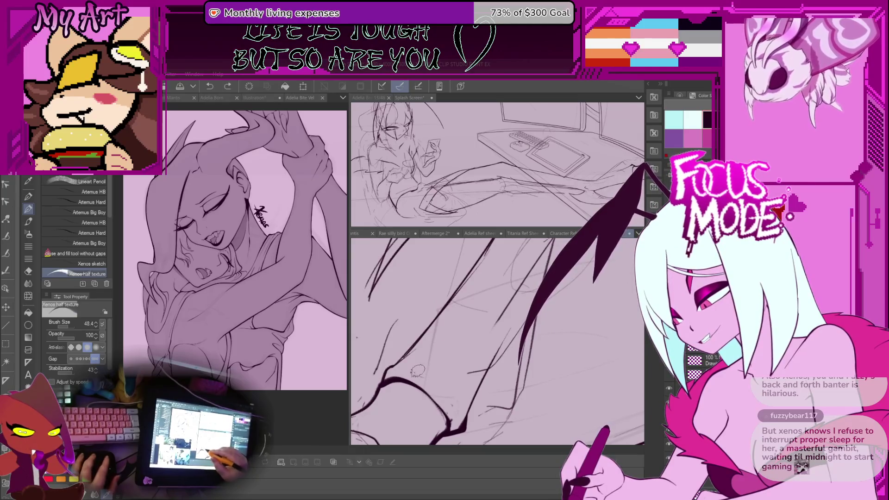
left_click_drag(416, 372, 487, 390)
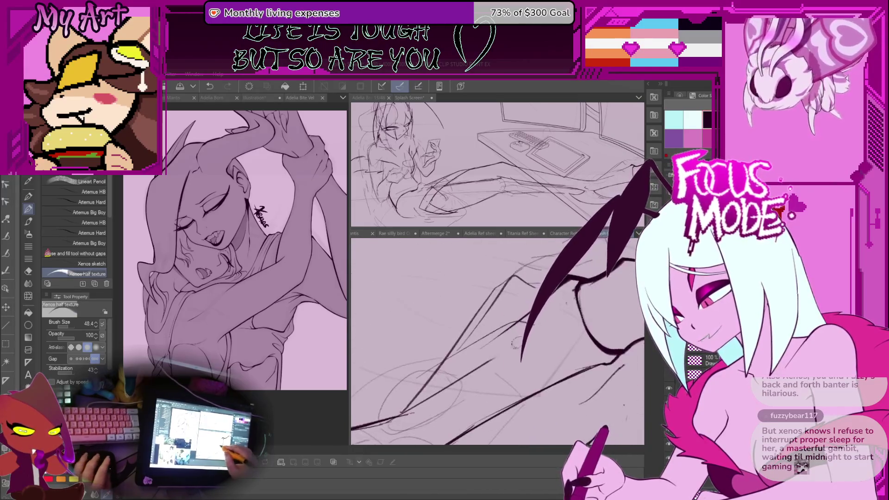
key("bracketleft")
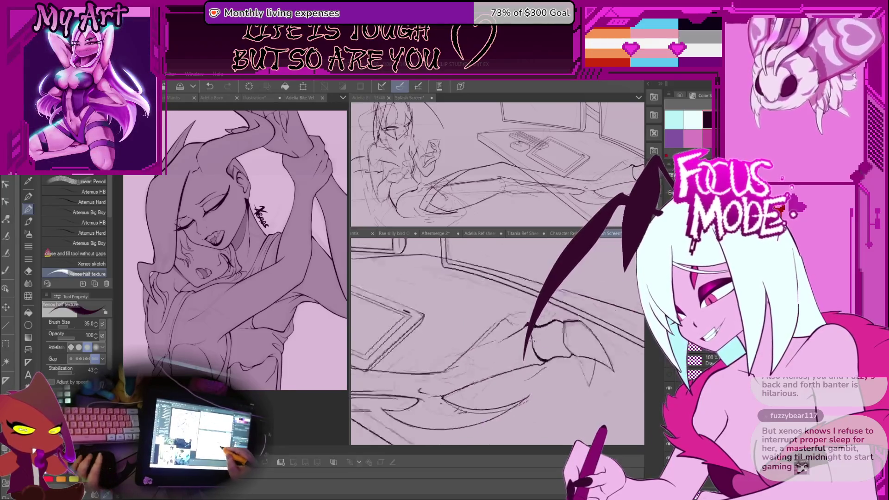
left_click_drag(488, 351, 528, 292)
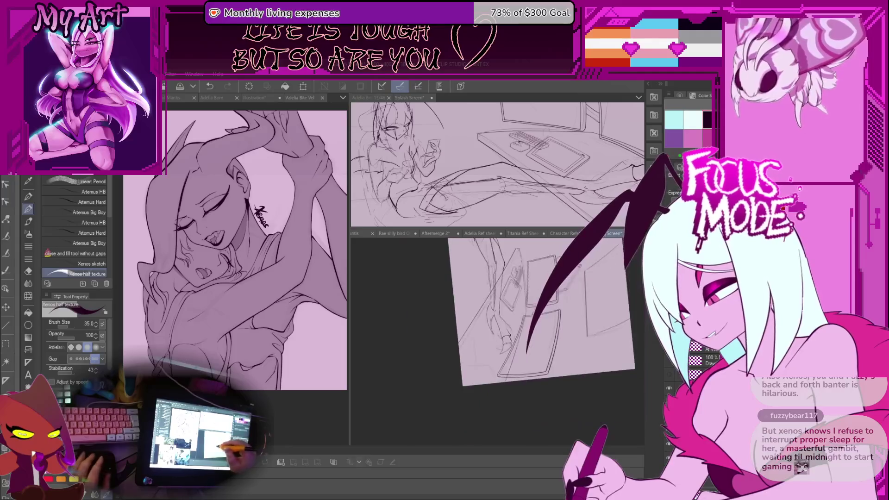
- Rotate and zoom the canvas to an angle suited for inking the knee and thigh
left_click_drag(486, 334, 444, 278)
mouse_move(500, 327)
left_mouse_down()
mouse_move(540, 361)
mouse_move(546, 332)
left_mouse_up()
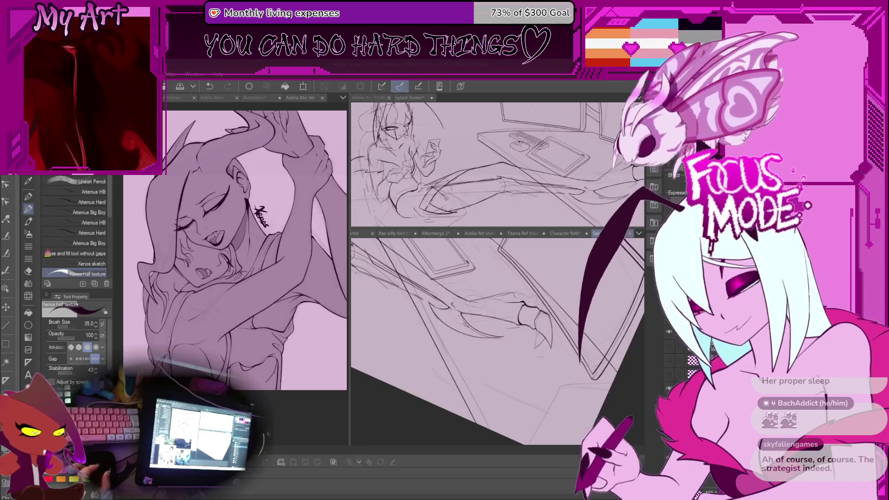
key("space")
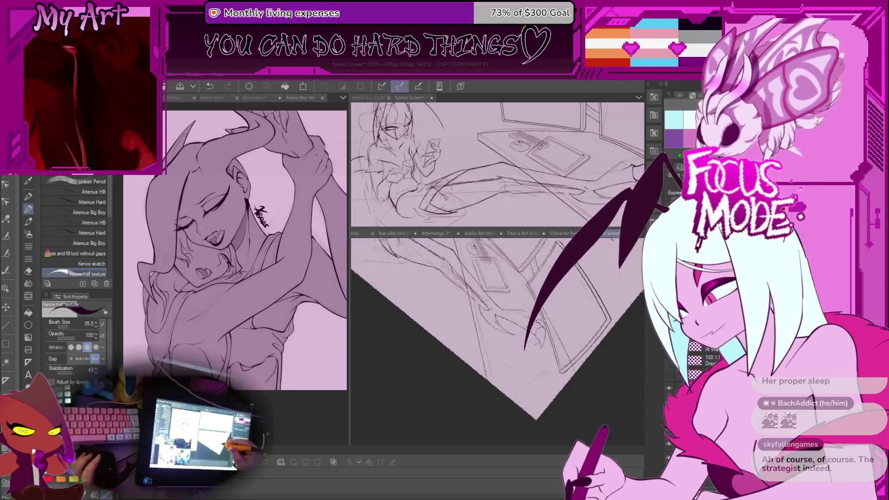
scroll(497, 340, "up", 5)
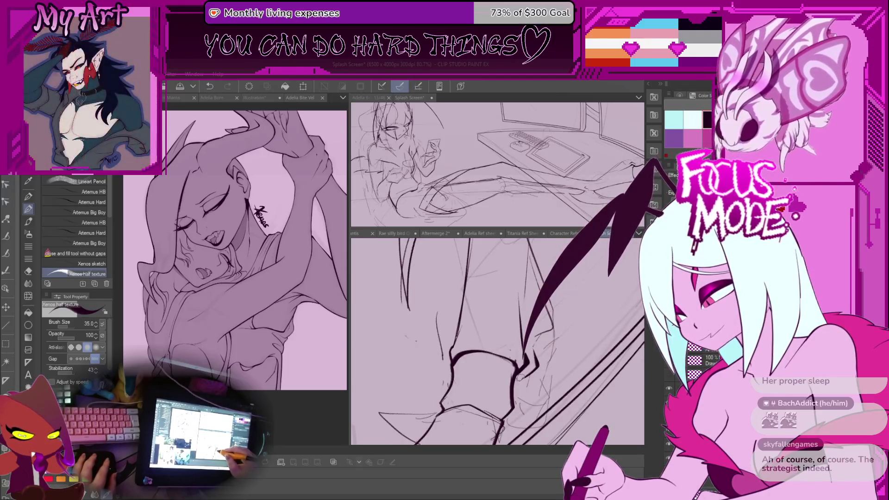
scroll(497, 340, "down", 3)
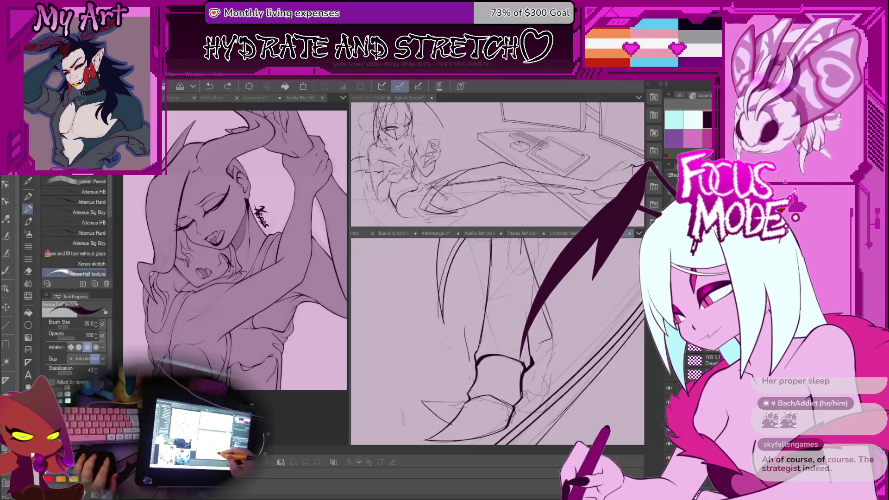
scroll(534, 375, "up", 3)
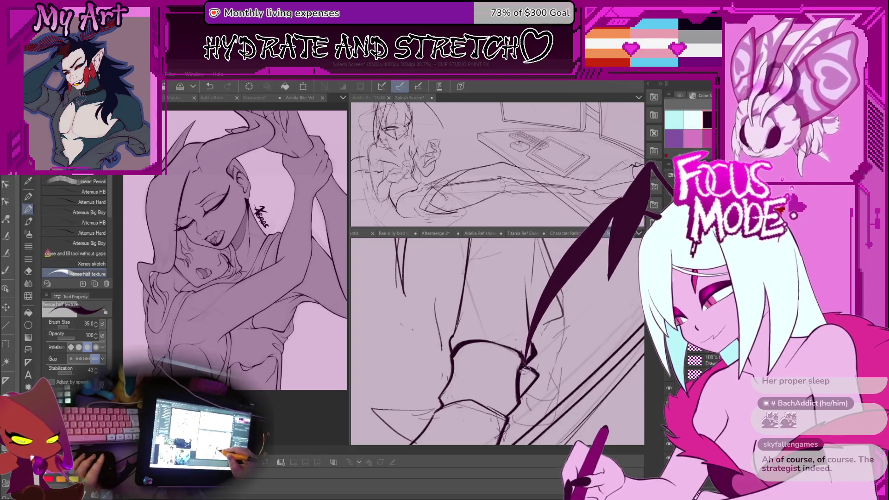
left_click_drag(486, 347, 549, 328)
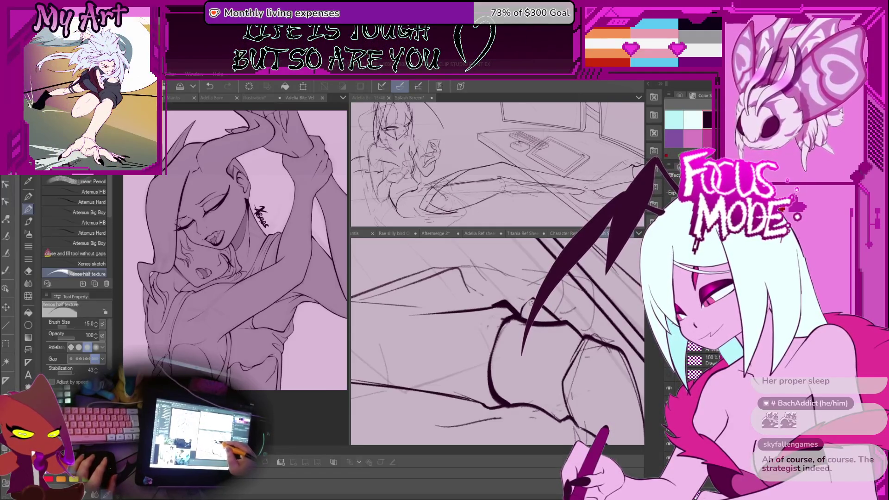
- Zoom out over the desk, enlarge the brush and centre the tablet for inking its outline
mouse_move(487, 334)
left_mouse_down()
mouse_move(560, 339)
mouse_move(495, 359)
left_mouse_up()
scroll(528, 348, "up", 5)
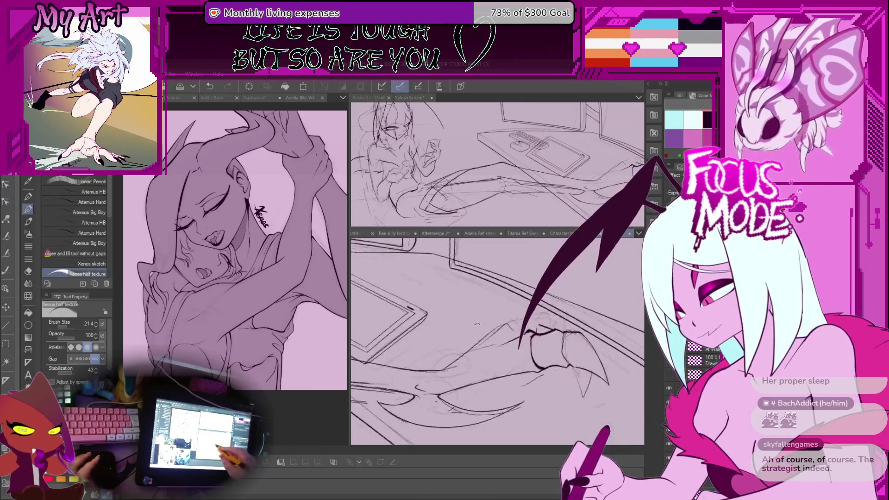
key("bracketright")
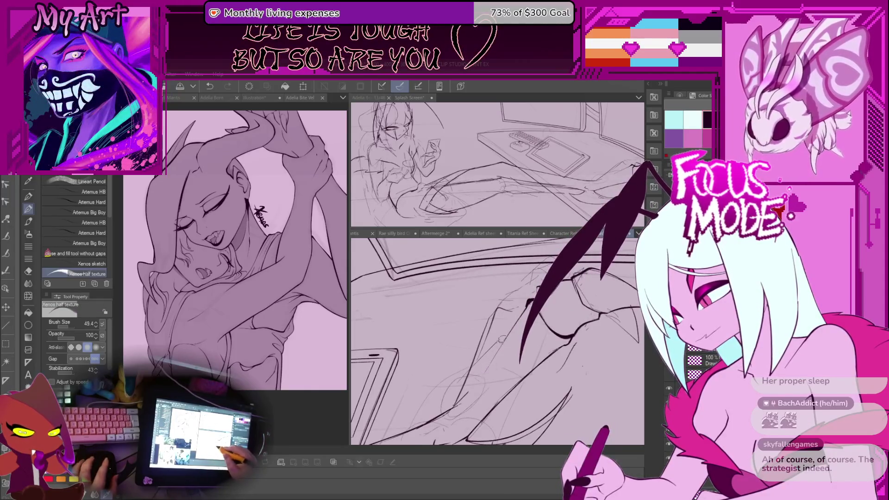
left_click_drag(487, 361, 527, 331)
scroll(527, 331, "down", 3)
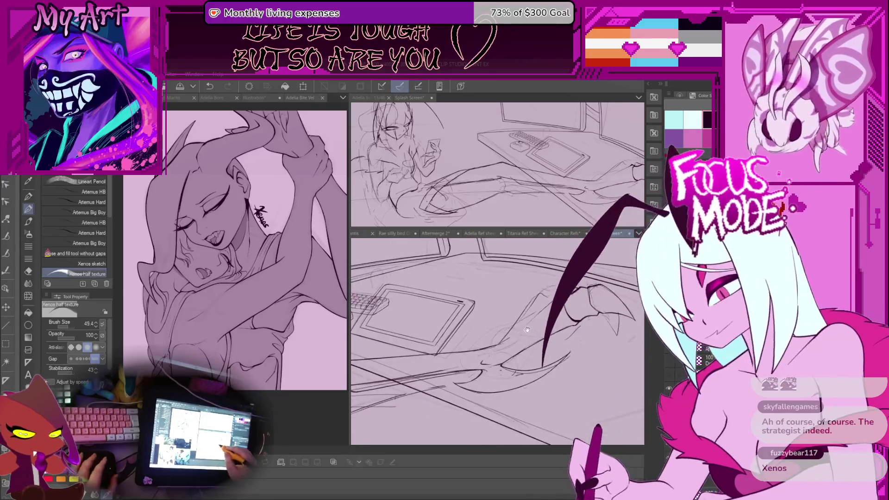
left_click_drag(527, 330, 500, 348)
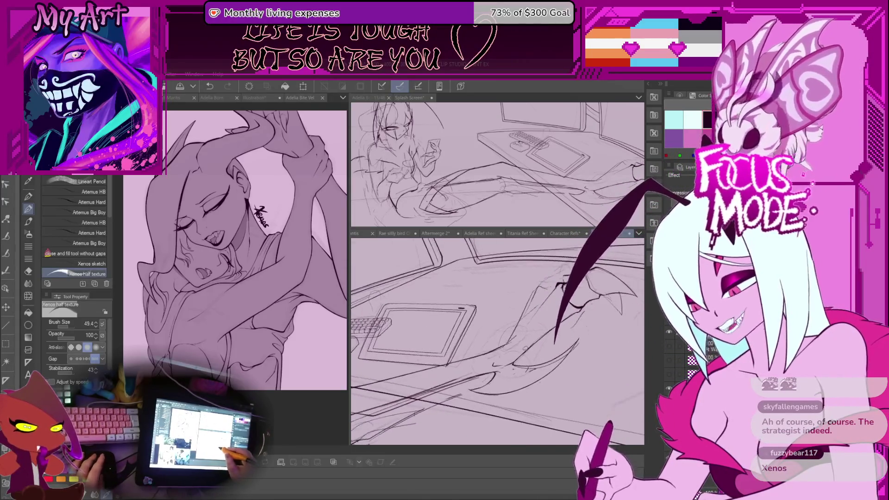
scroll(486, 334, "up", 3)
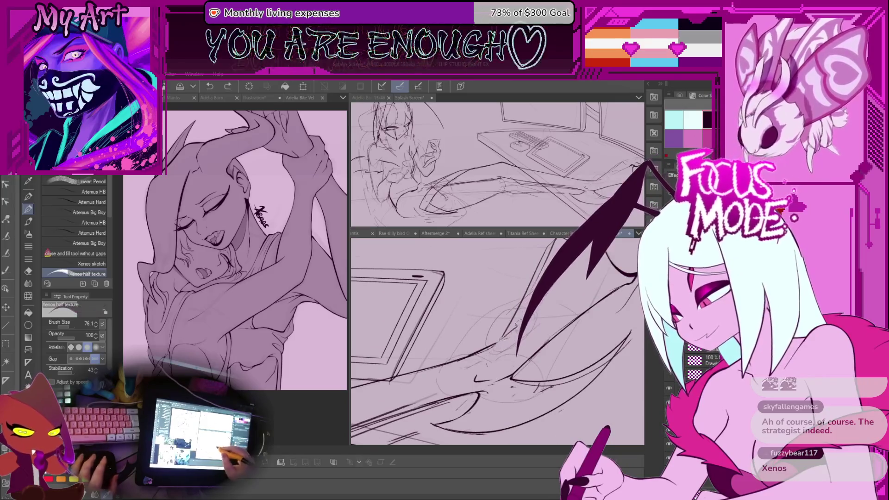
scroll(499, 332, "down", 3)
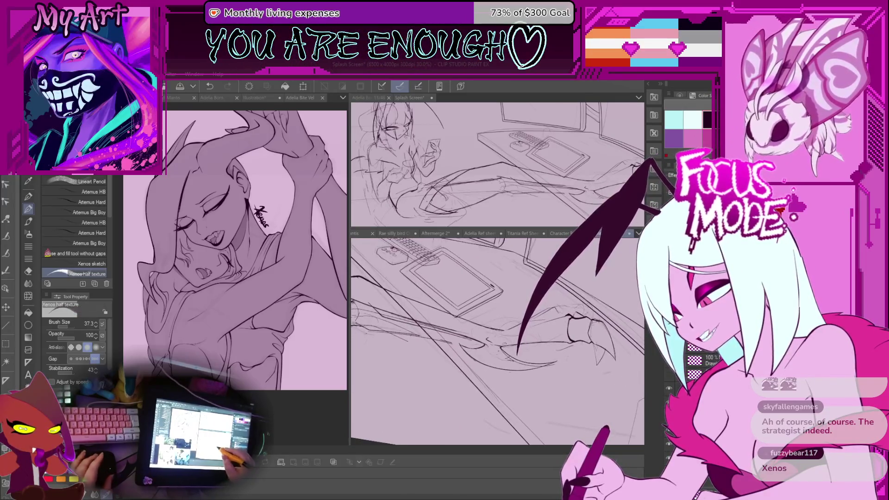
scroll(486, 334, "up", 3)
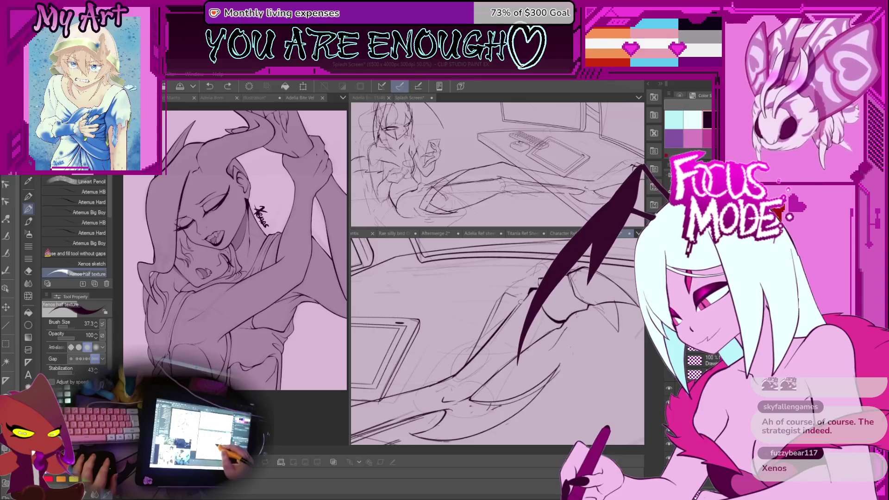
scroll(487, 337, "up", 2)
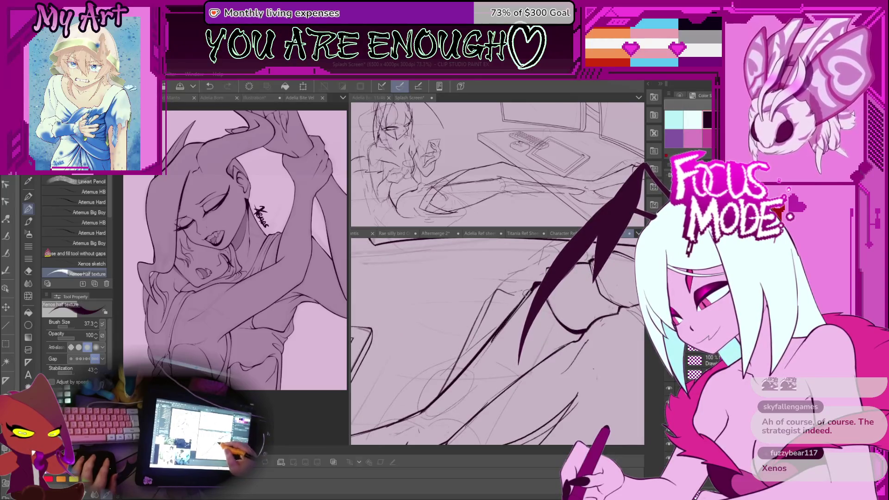
- Frame the hand region, adjust the brush size and undo the unwanted ink stroke
mouse_move(530, 285)
left_mouse_down()
mouse_move(581, 346)
mouse_move(554, 332)
left_mouse_up()
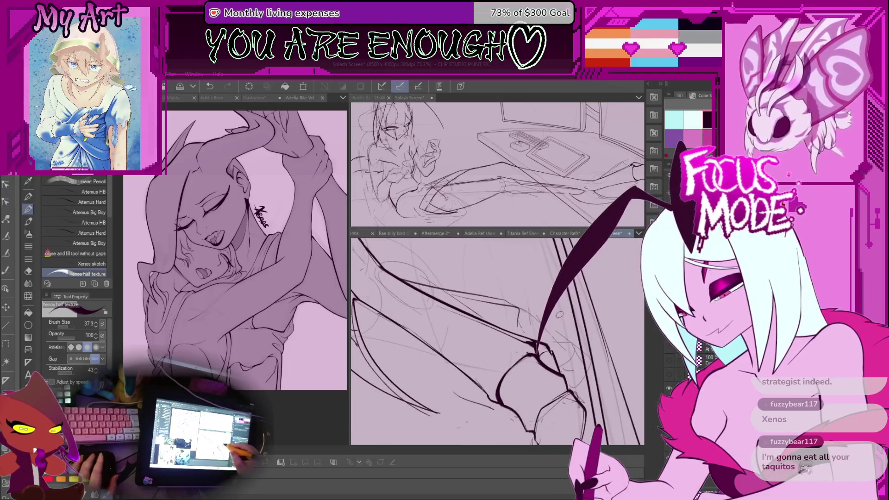
scroll(487, 337, "up", 2)
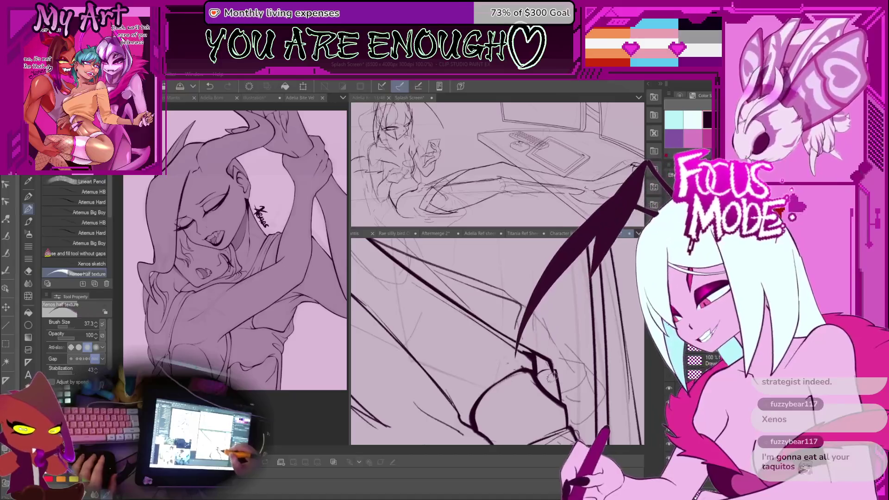
left_click_drag(553, 376, 531, 332)
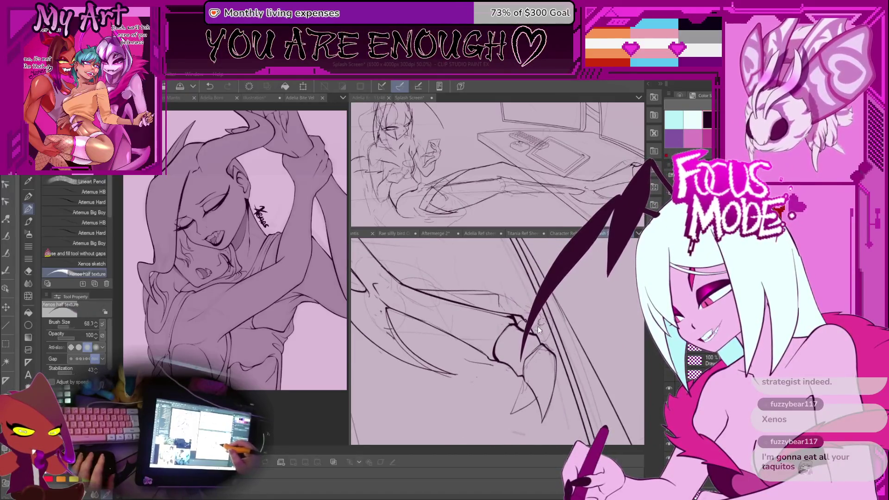
scroll(539, 331, "up", 3)
scroll(487, 333, "up", 2)
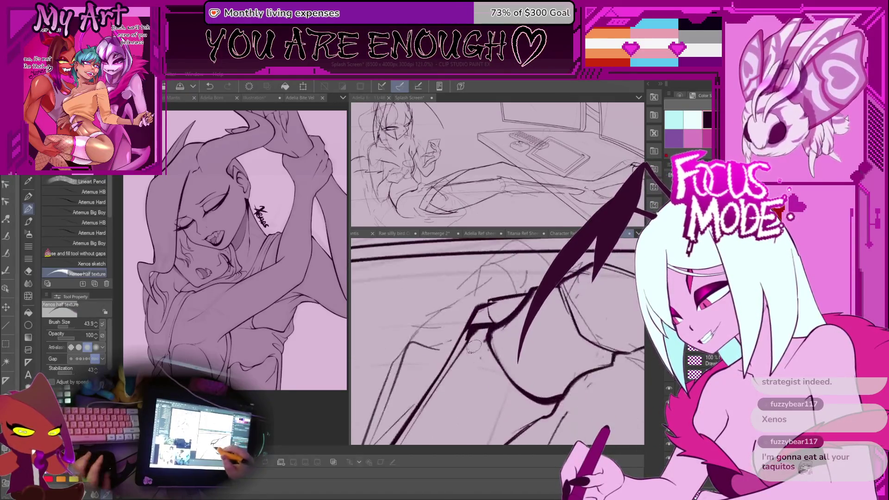
scroll(478, 346, "up", 2)
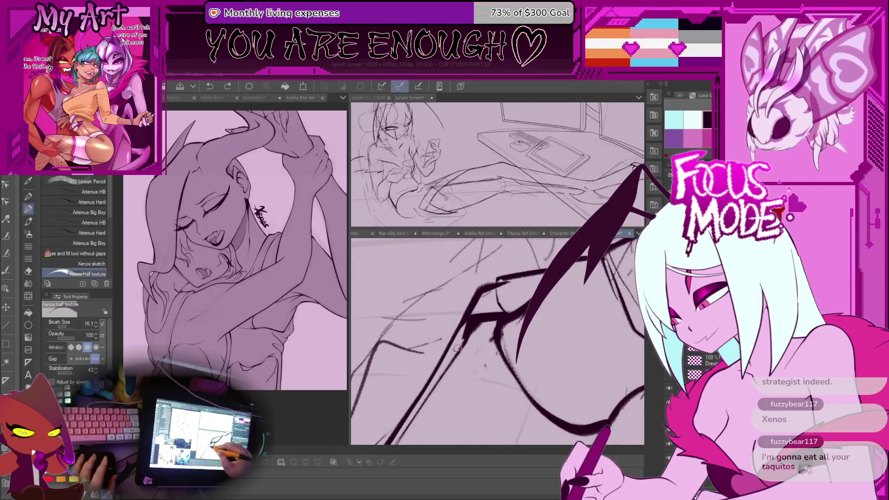
mouse_move(467, 333)
left_mouse_down()
mouse_move(535, 350)
mouse_move(551, 369)
left_mouse_up()
key("bracketright")
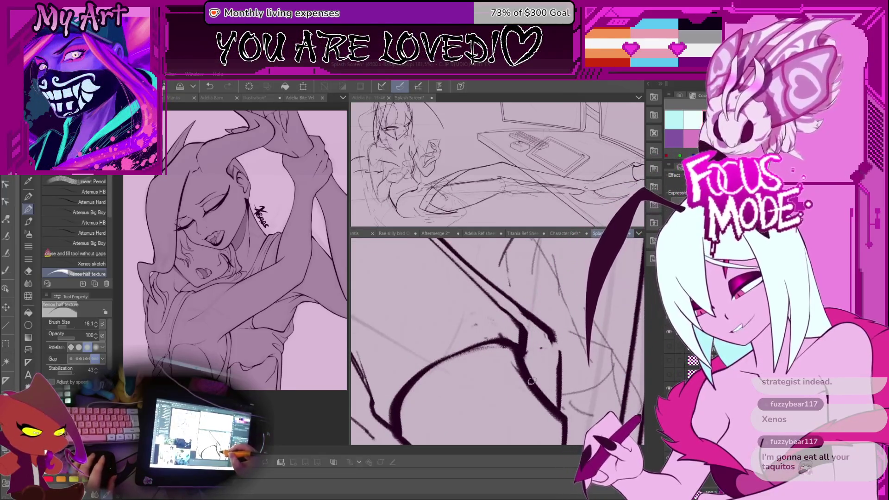
key("bracketright")
key("ctrl+z")
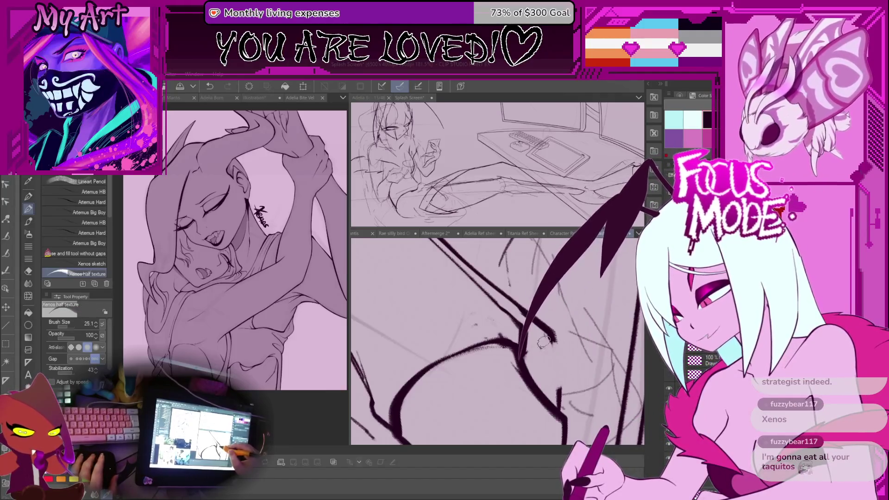
key("bracketleft")
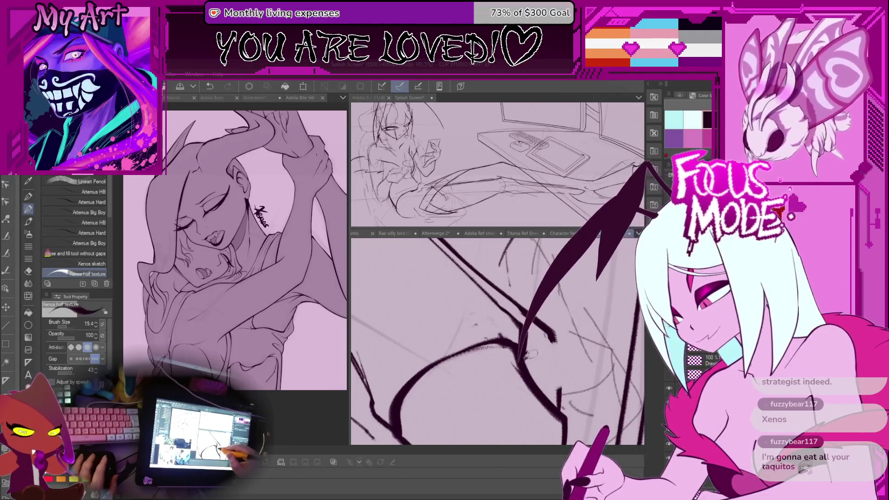
- Ink a curved line down the claw and thicken the diagonal claw line with a larger brush
left_click_drag(525, 351, 560, 410)
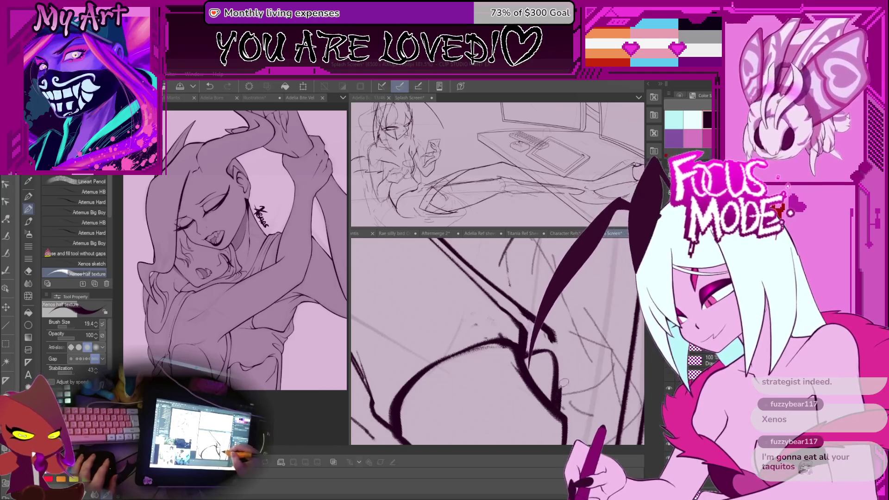
key("space")
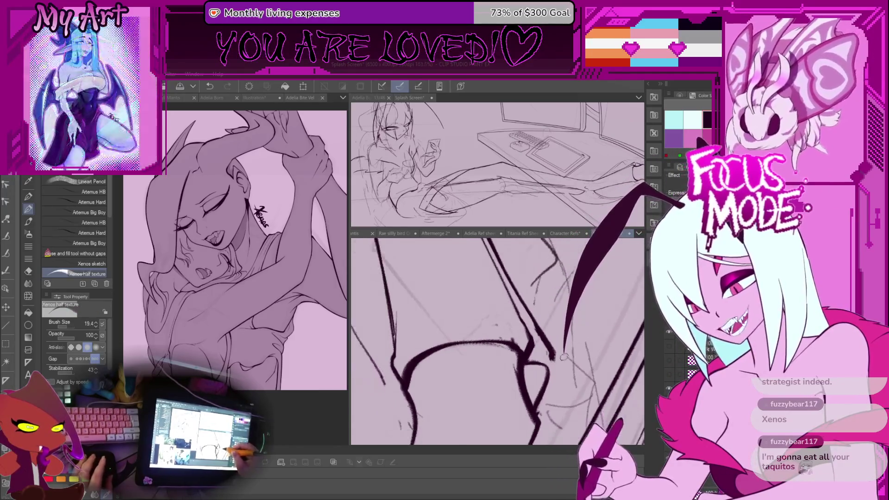
key("bracketright")
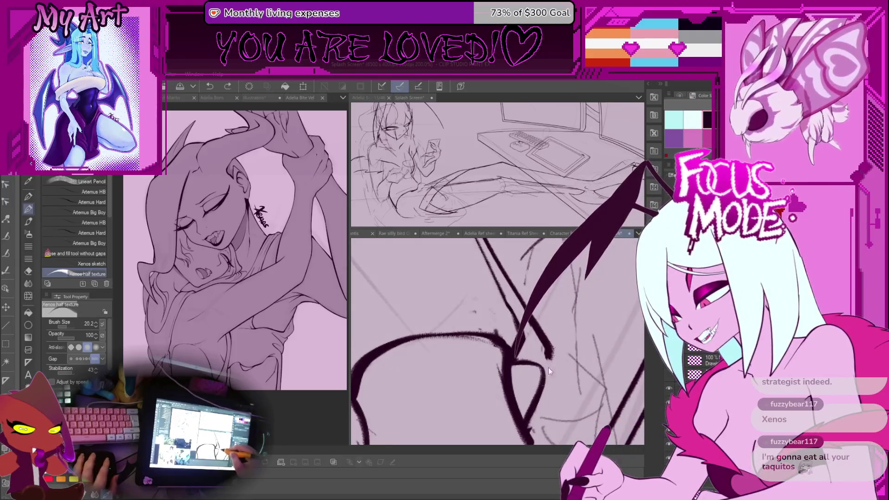
left_click_drag(525, 292, 549, 357)
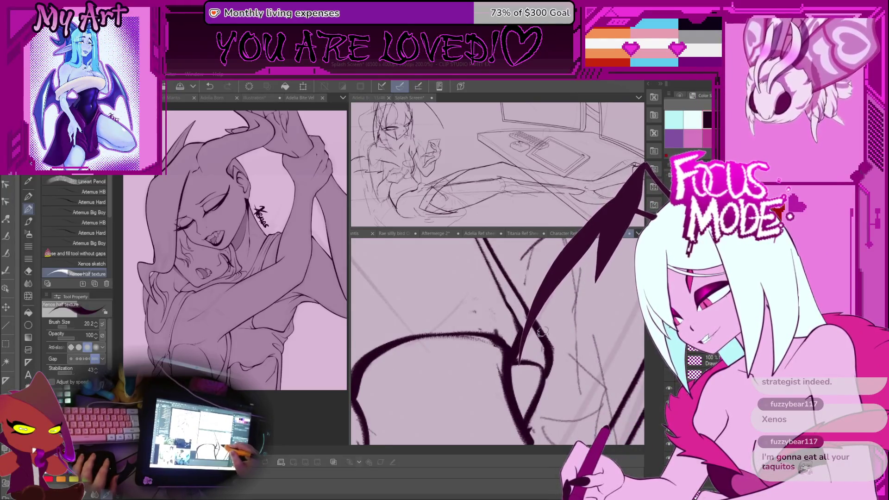
scroll(544, 377, "down", 5)
scroll(498, 340, "up", 3)
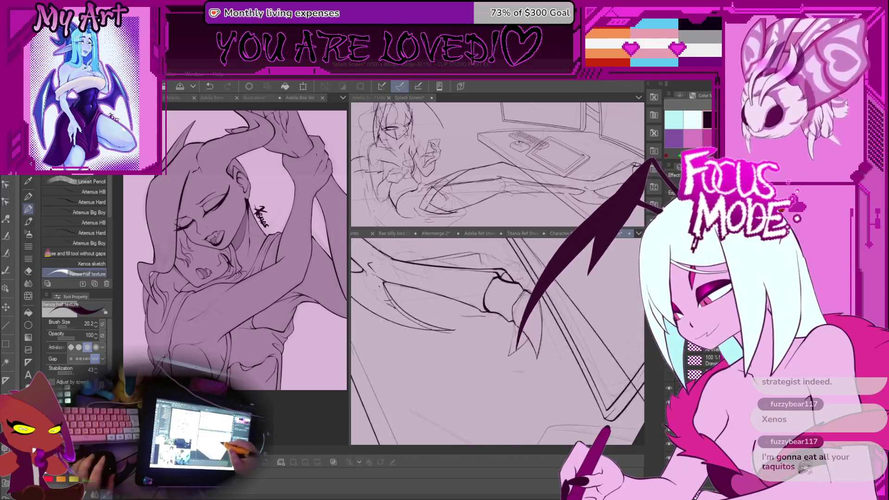
- Ink a new claw stroke and a short dark stroke on the hand, then tilt the view over the desk
left_click_drag(518, 292, 548, 355)
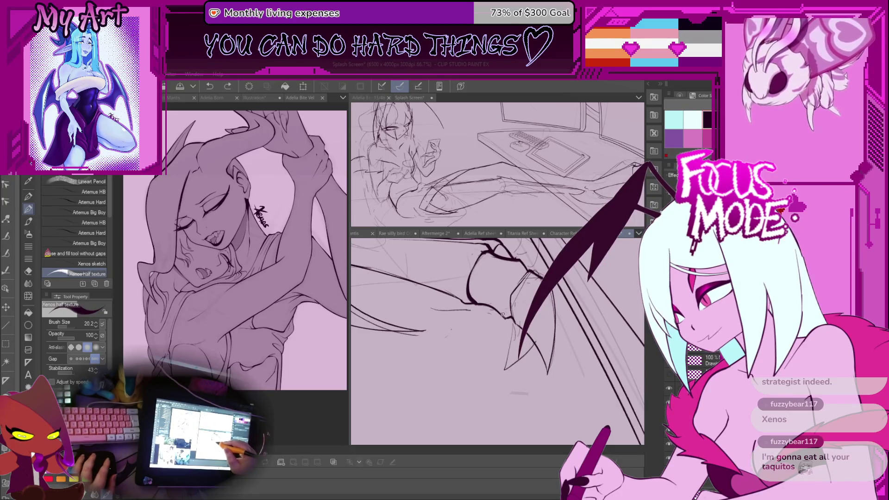
left_click_drag(490, 313, 496, 333)
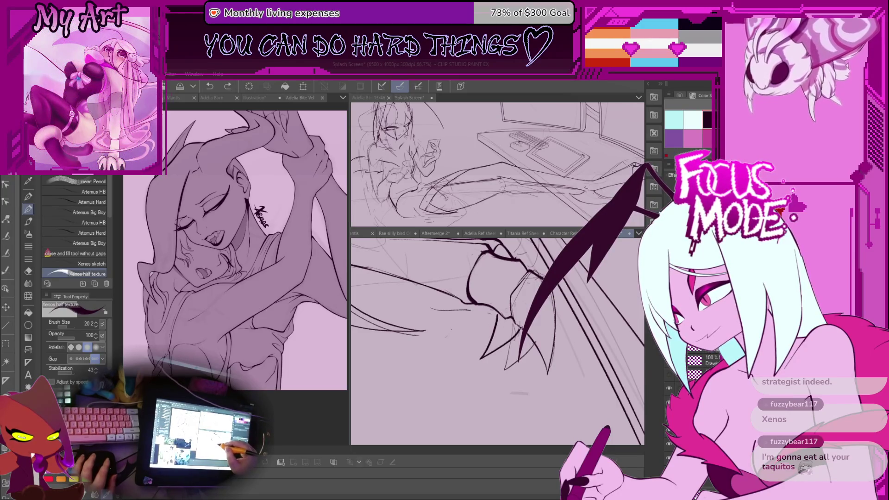
scroll(486, 315, "up", 2)
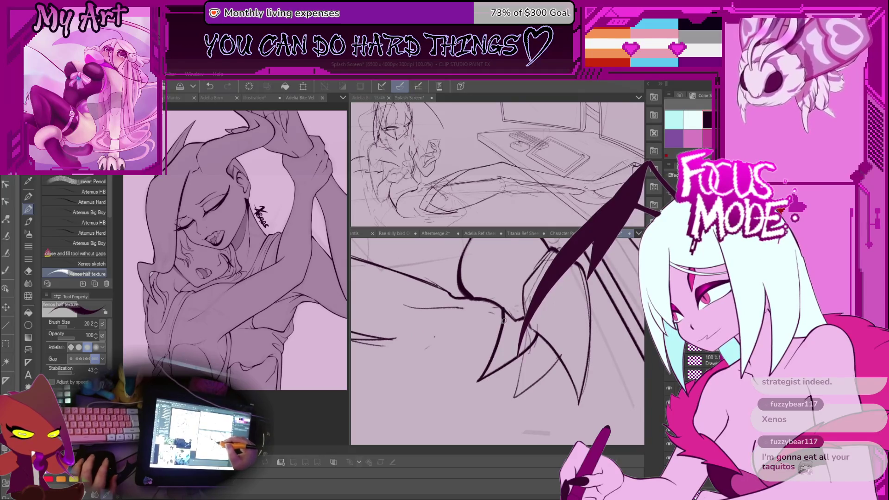
scroll(504, 321, "down", 4)
mouse_move(487, 334)
left_mouse_down()
mouse_move(533, 371)
mouse_move(524, 393)
left_mouse_up()
scroll(503, 327, "down", 3)
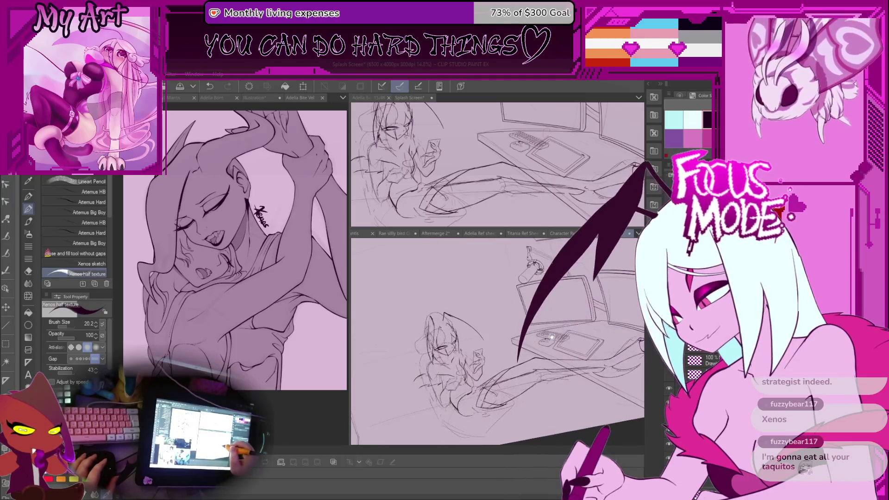
mouse_move(487, 361)
left_mouse_down()
mouse_move(533, 346)
mouse_move(535, 375)
mouse_move(514, 385)
left_mouse_up()
scroll(533, 348, "up", 3)
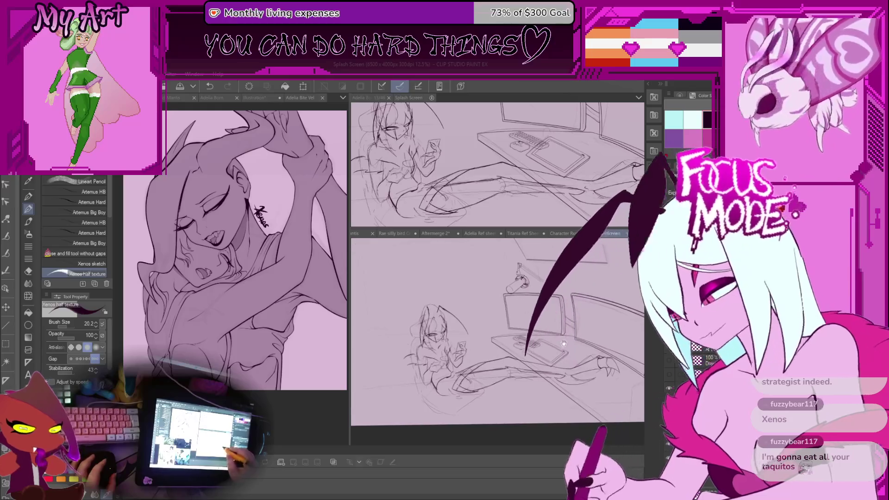
scroll(553, 342, "up", 2)
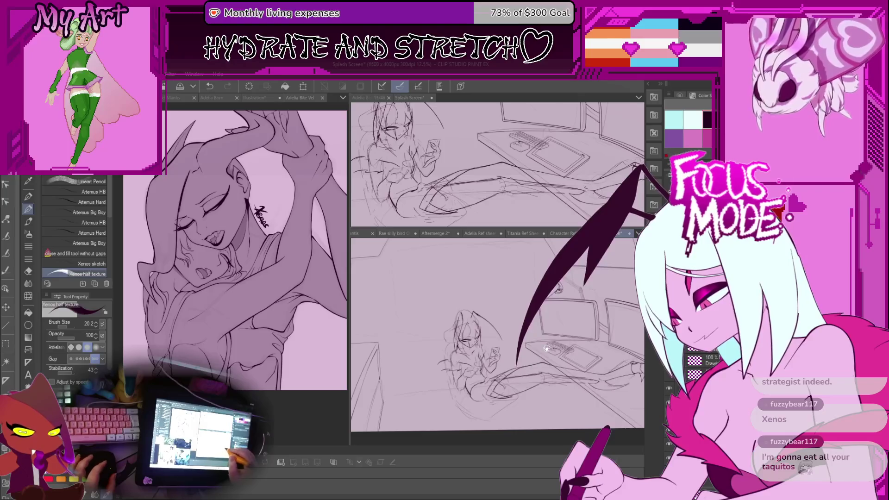
left_click_drag(569, 338, 538, 339)
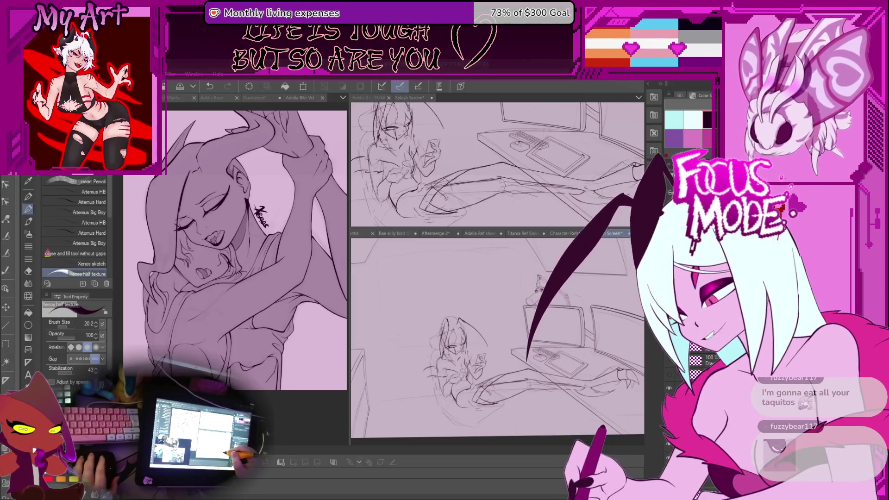
scroll(496, 341, "up", 3)
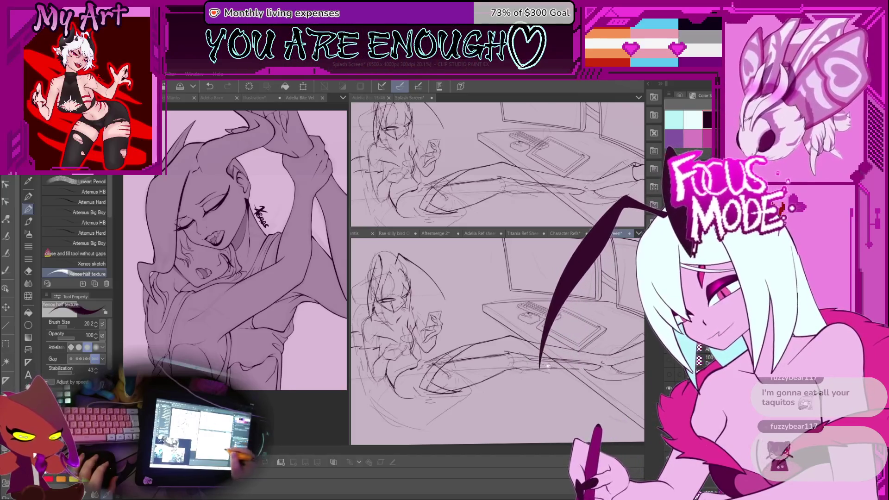
scroll(508, 383, "down", 1)
scroll(497, 340, "up", 3)
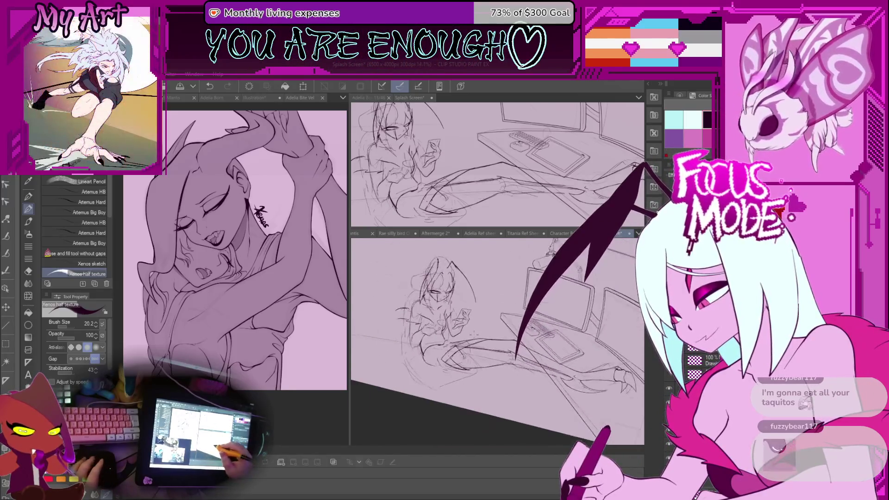
scroll(497, 340, "down", 2)
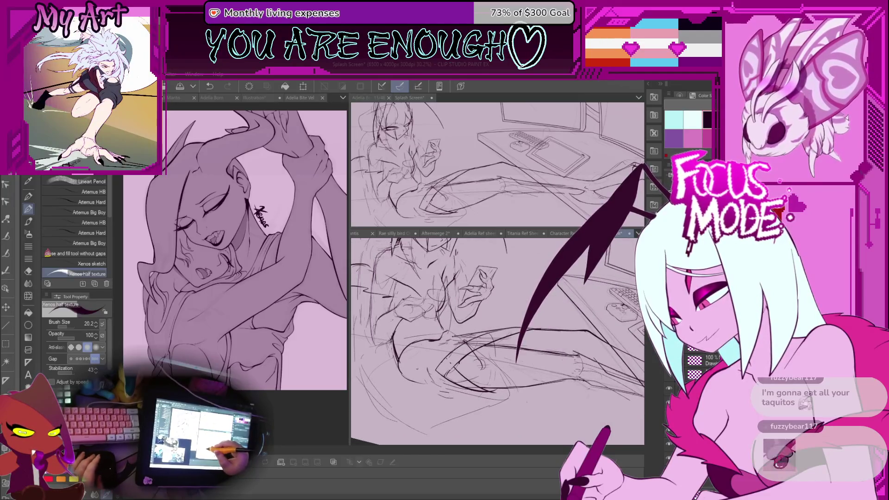
scroll(497, 340, "up", 1)
scroll(497, 341, "down", 3)
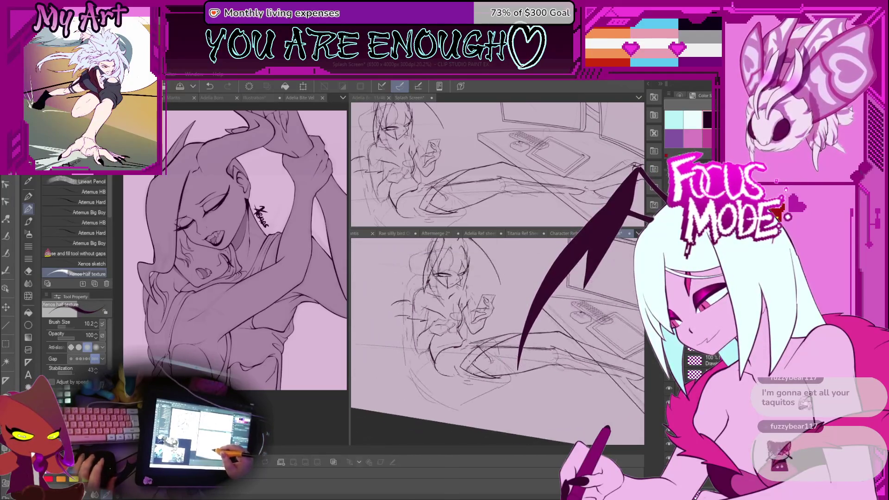
scroll(497, 340, "down", 3)
scroll(497, 341, "up", 3)
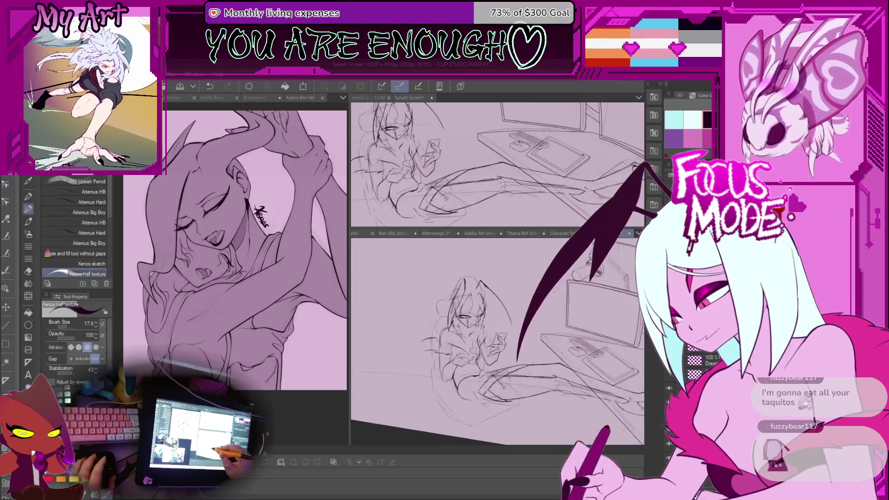
scroll(497, 341, "up", 2)
scroll(473, 333, "up", 1)
scroll(455, 330, "up", 1)
scroll(454, 330, "up", 1)
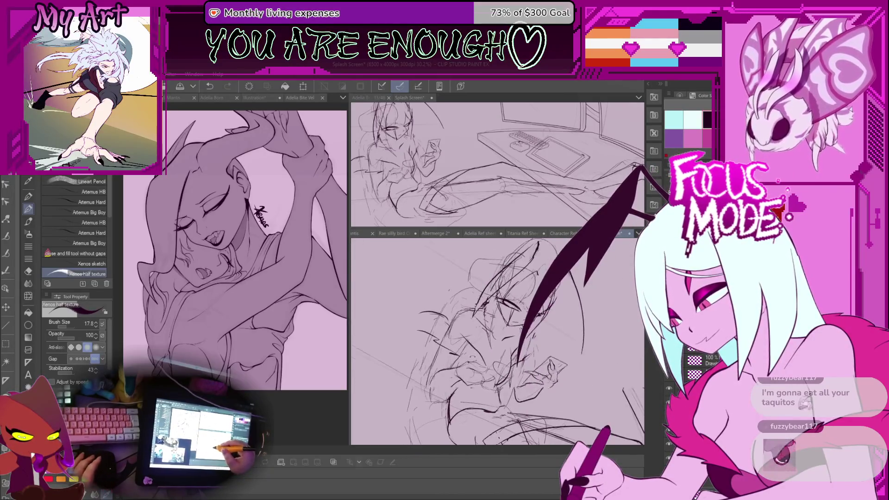
scroll(455, 330, "up", 2)
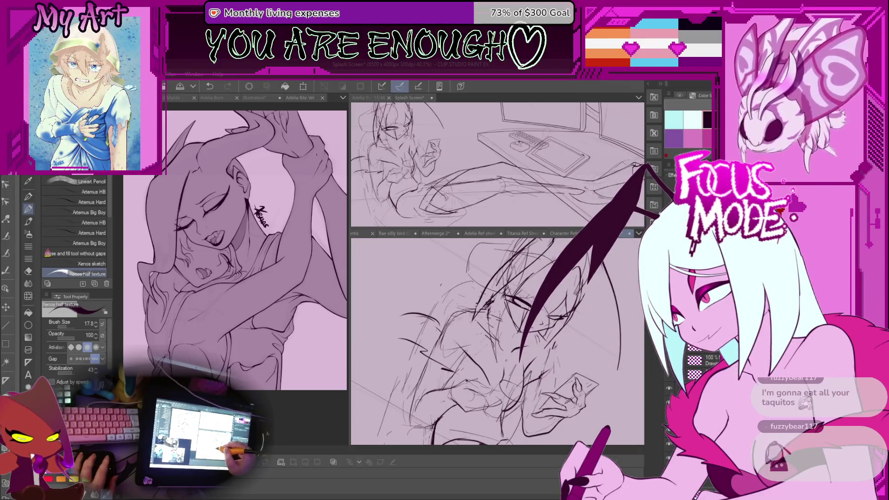
scroll(497, 341, "down", 2)
scroll(497, 340, "up", 2)
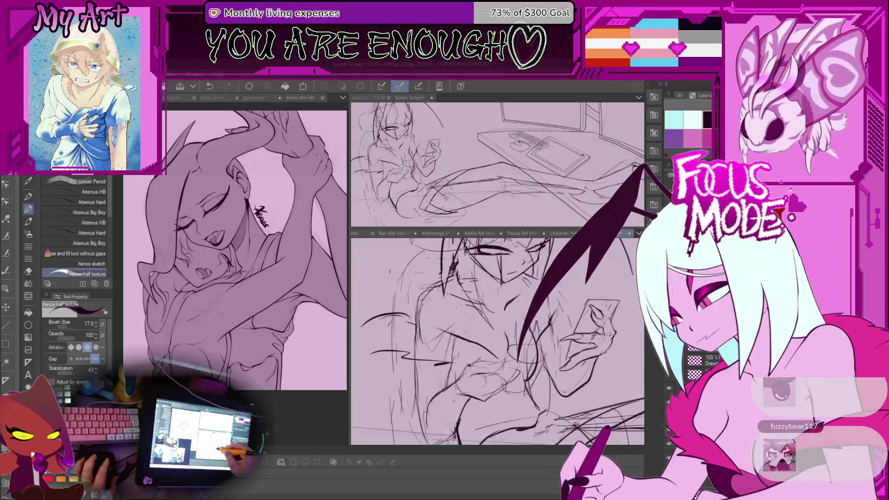
scroll(497, 341, "up", 1)
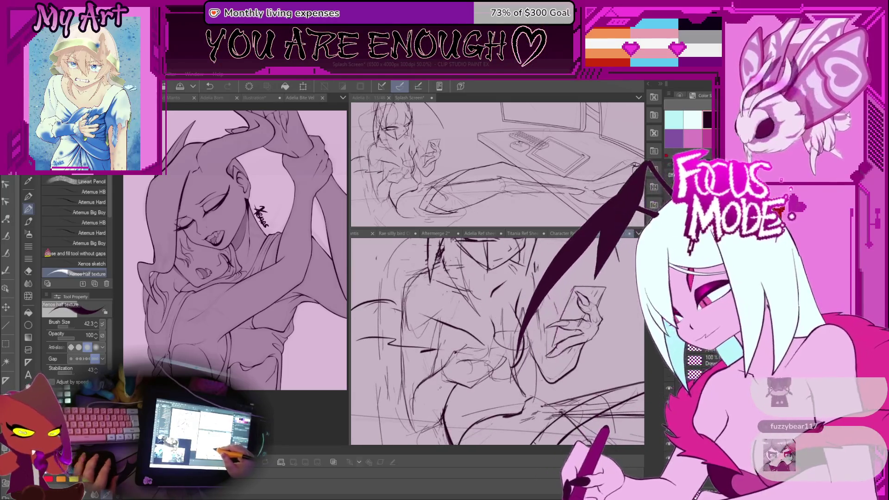
- Rotate and shift the canvas around the torso sketch to a comfortable inking angle
left_click_drag(486, 358, 493, 339)
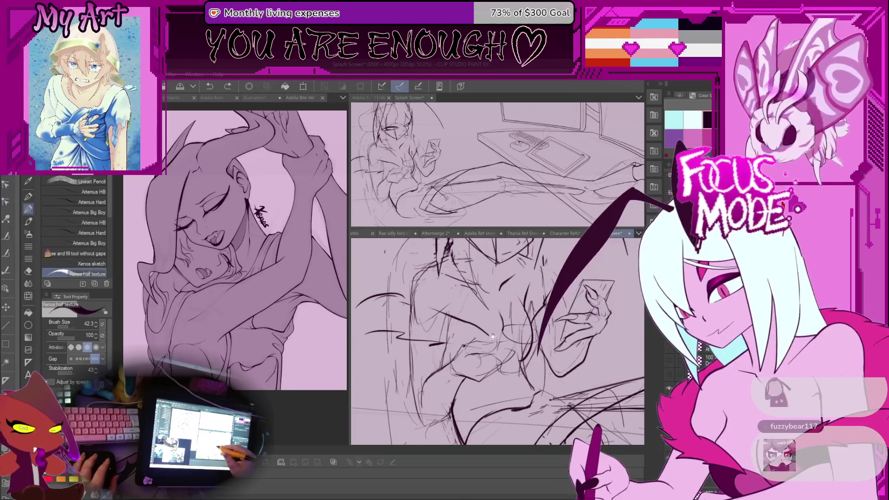
scroll(494, 339, "down", 1)
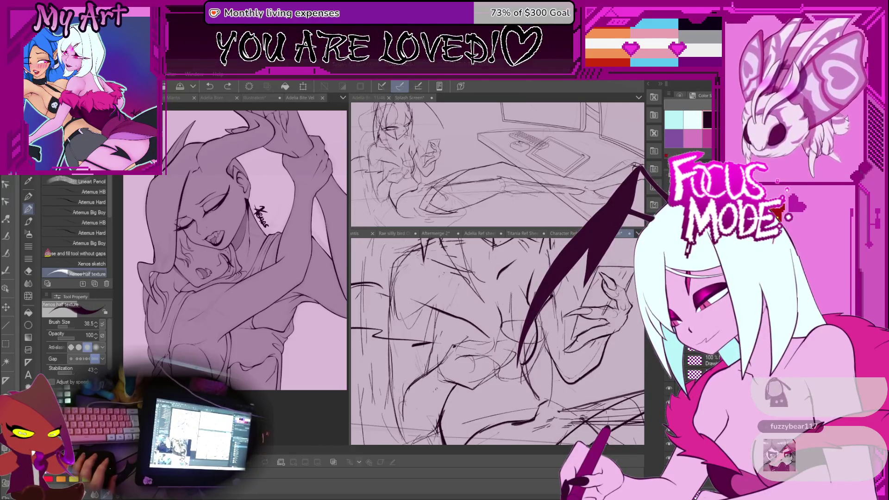
left_click_drag(445, 312, 500, 370)
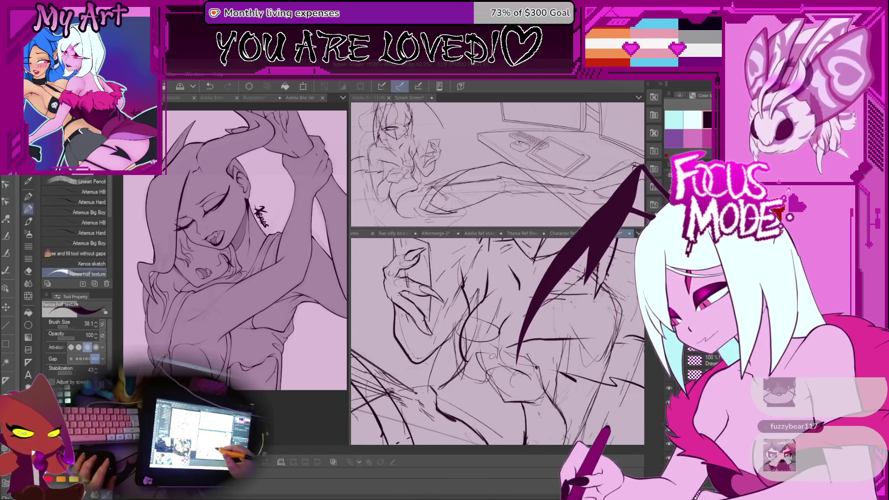
left_click_drag(486, 334, 528, 299)
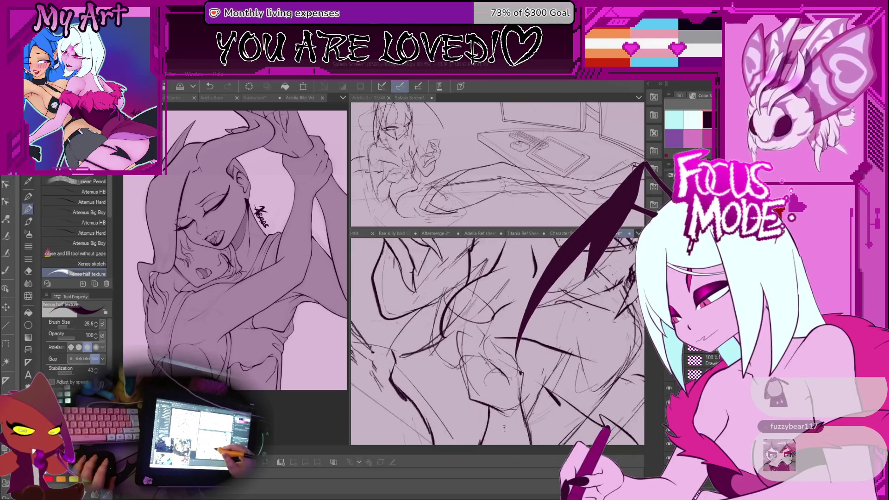
scroll(498, 368, "up", 3)
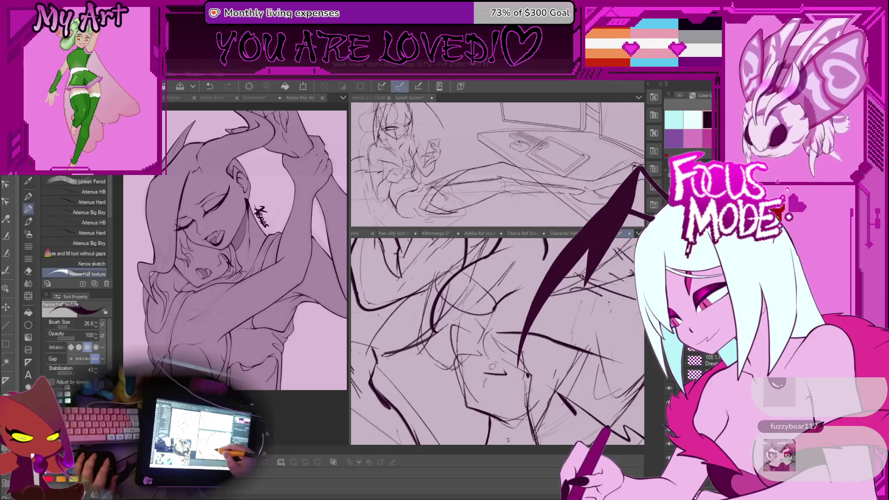
key("r")
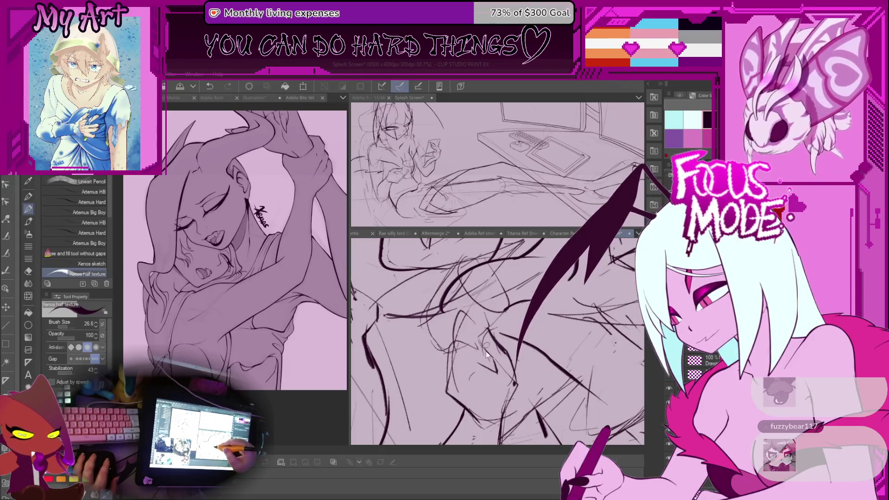
- Ink short dark lines over the hand sketch, repositioning the view along the hand
left_click_drag(481, 327, 488, 356)
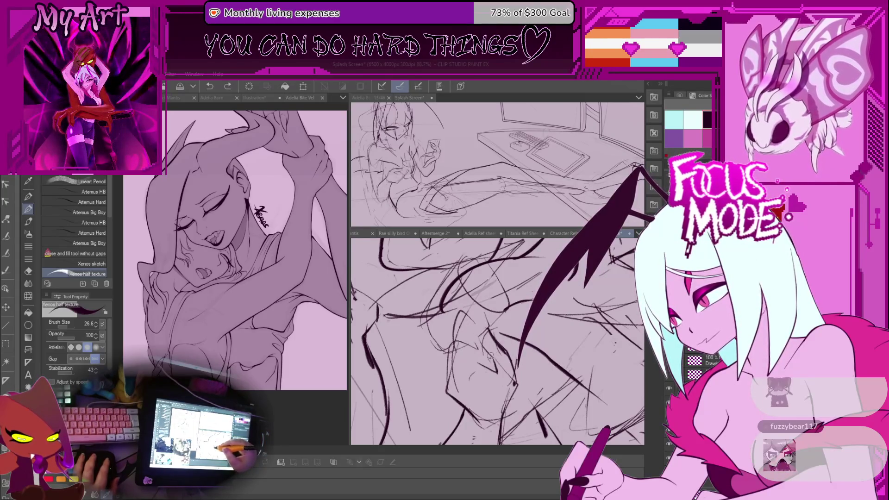
left_click_drag(487, 334, 500, 348)
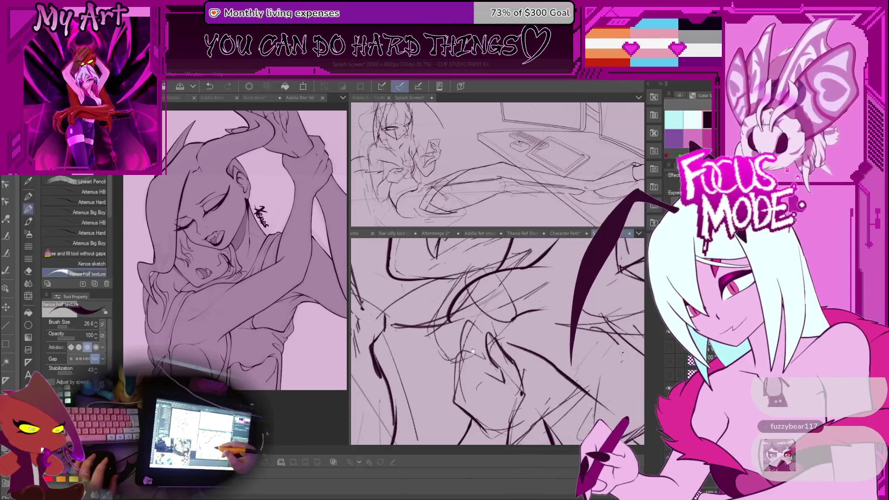
left_click_drag(487, 381, 495, 391)
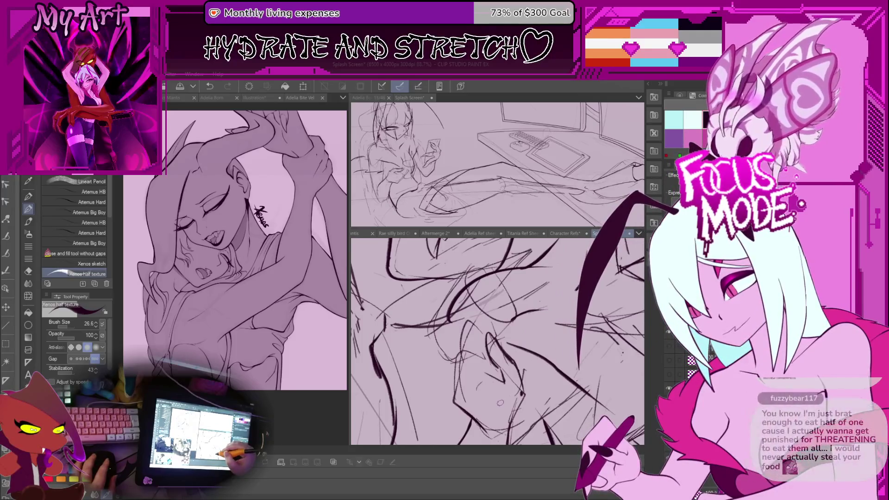
left_click_drag(487, 347, 473, 321)
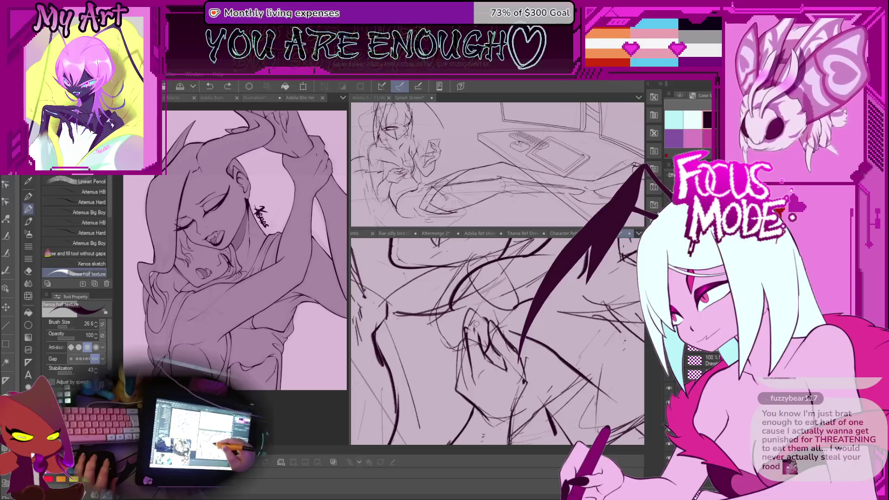
left_click_drag(474, 325, 468, 333)
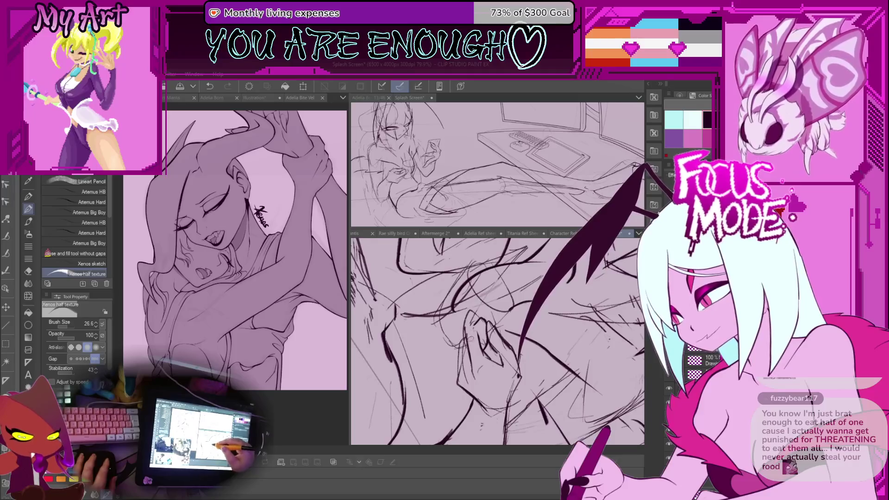
scroll(467, 339, "up", 2)
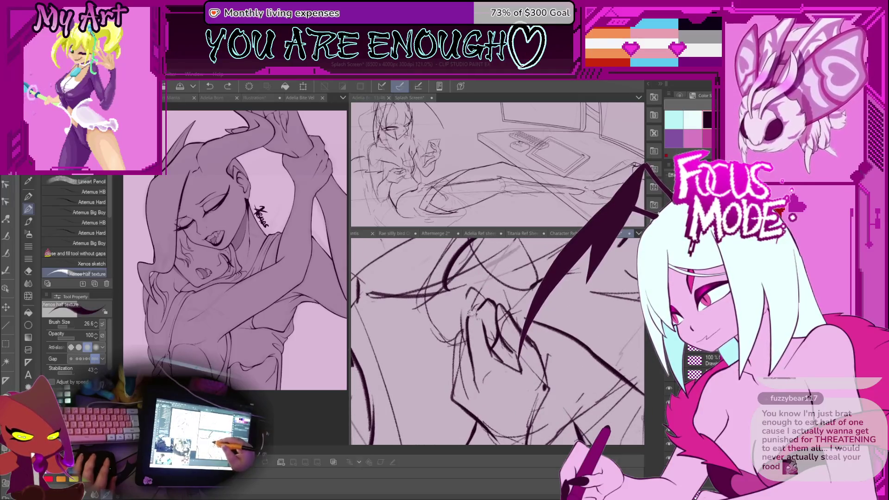
scroll(476, 314, "up", 2)
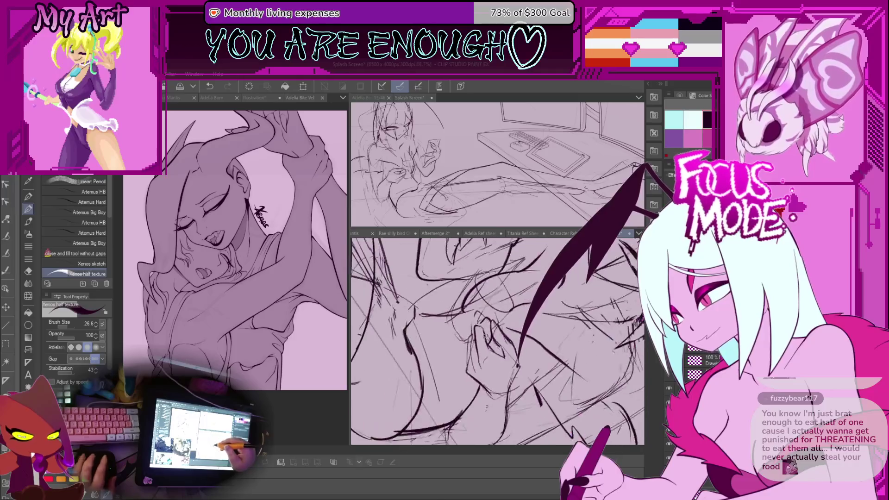
scroll(480, 327, "down", 3)
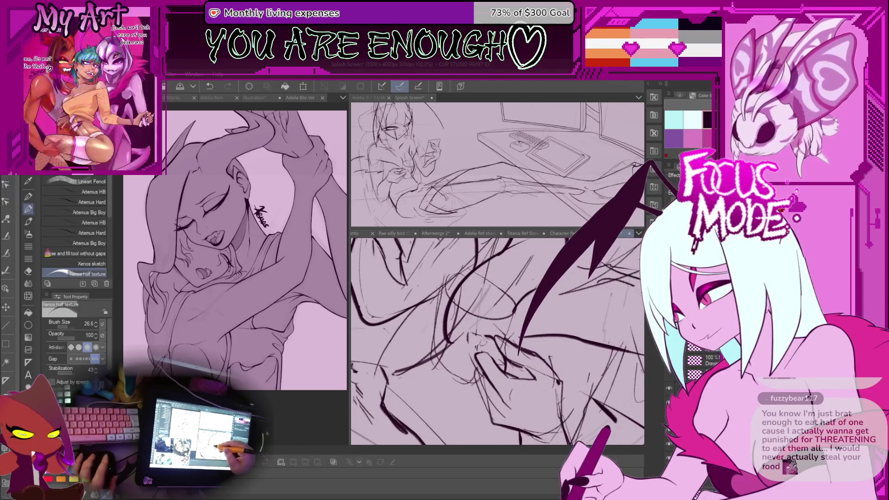
scroll(489, 329, "down", 3)
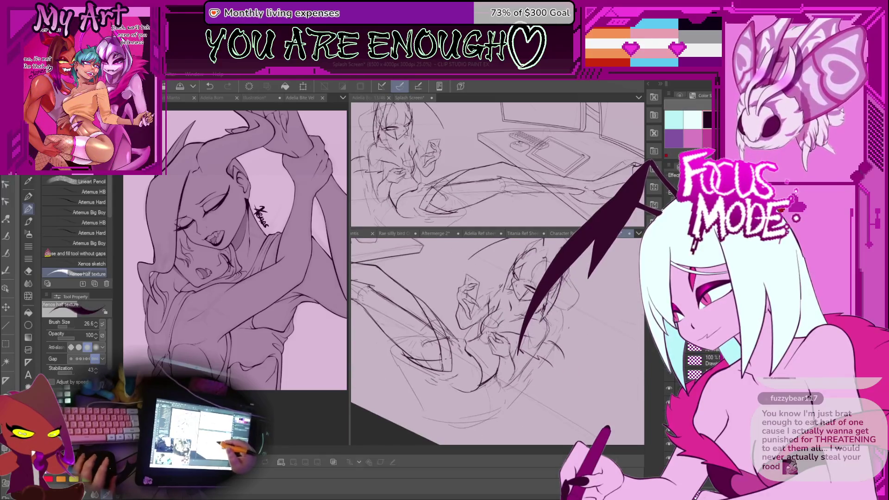
scroll(500, 334, "down", 2)
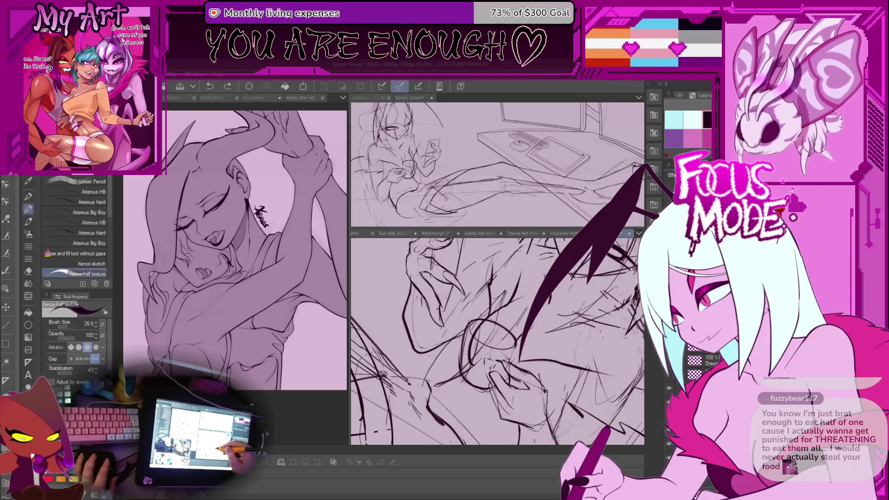
scroll(487, 334, "up", 3)
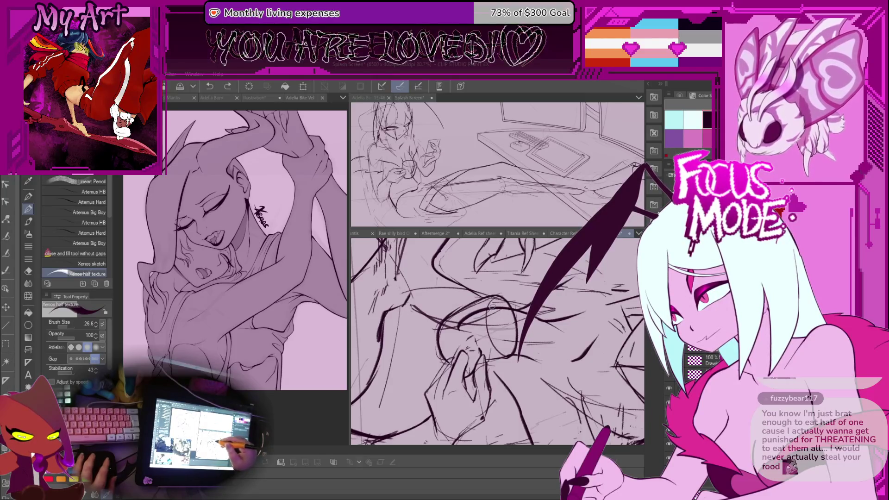
scroll(487, 341, "down", 4)
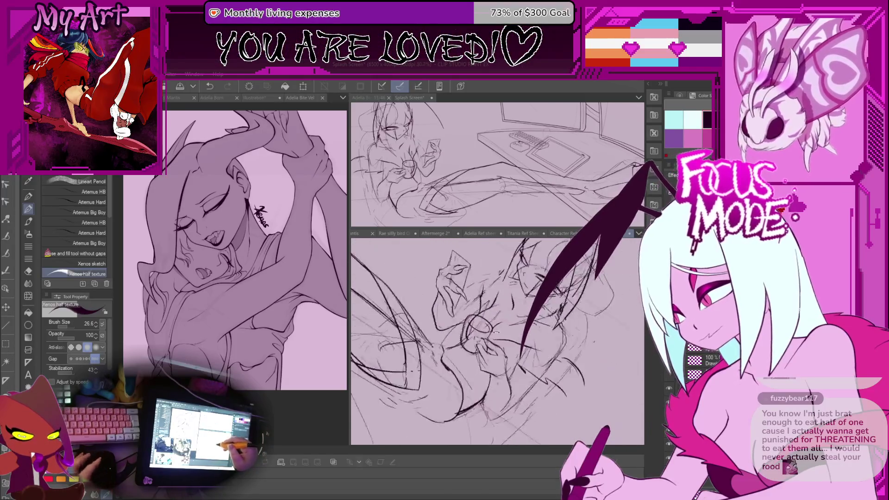
scroll(487, 334, "down", 3)
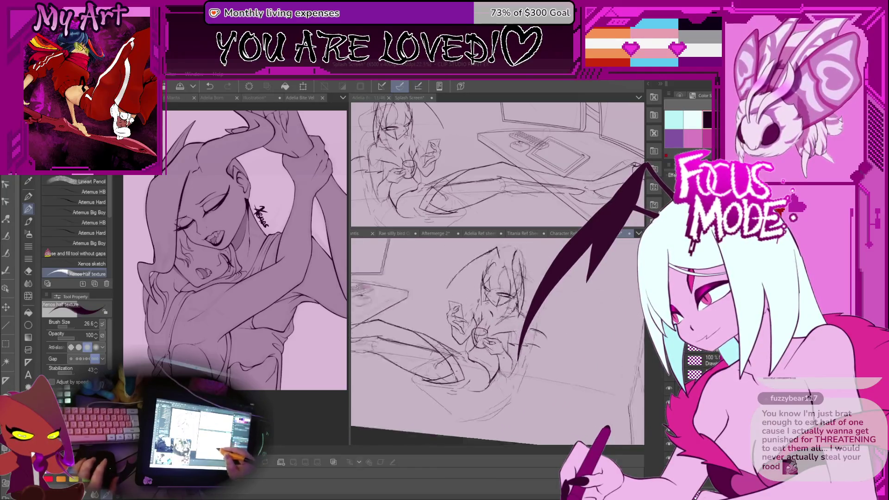
- Mirror the canvas view horizontally and bring the whole figure and desk into view
key("h")
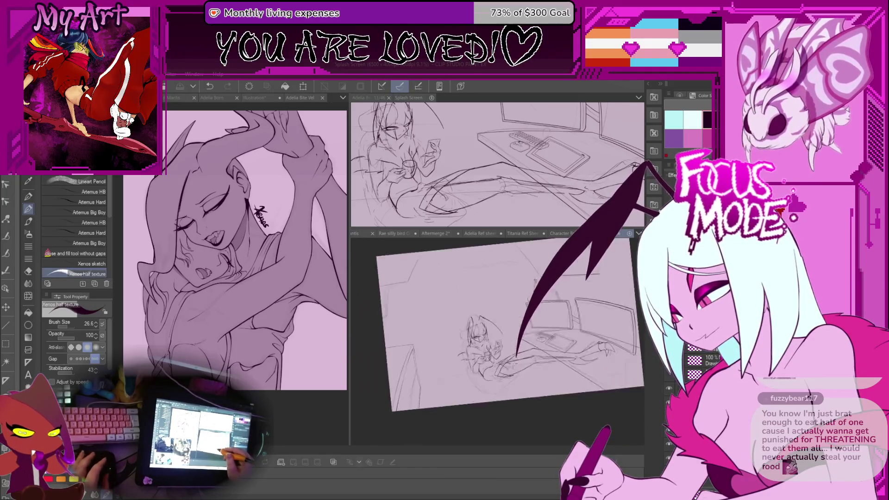
left_click_drag(486, 334, 500, 348)
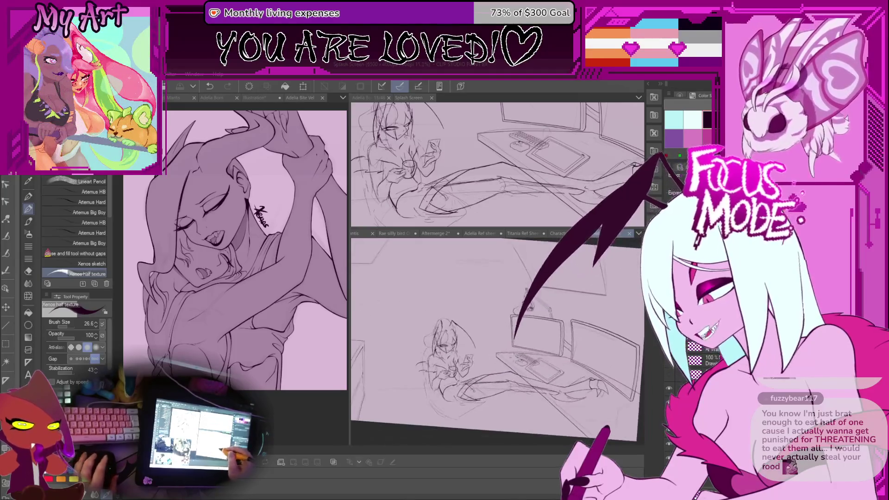
scroll(487, 348, "up", 3)
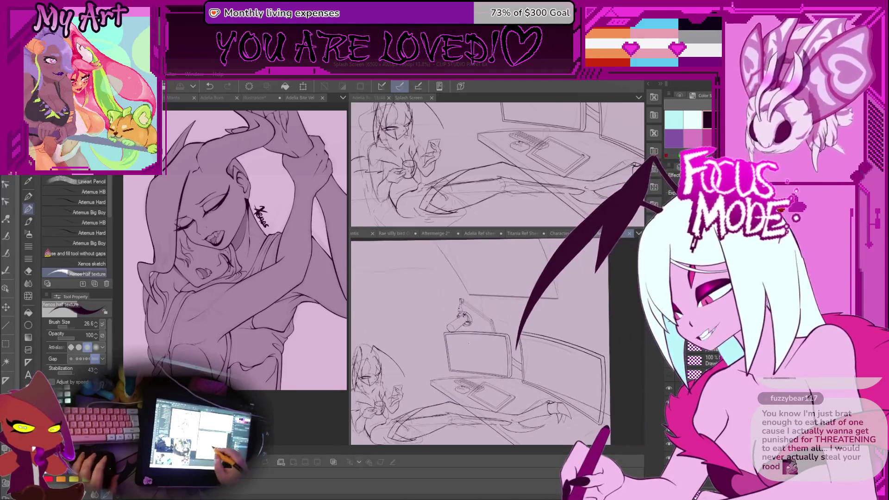
left_click_drag(459, 389, 516, 342)
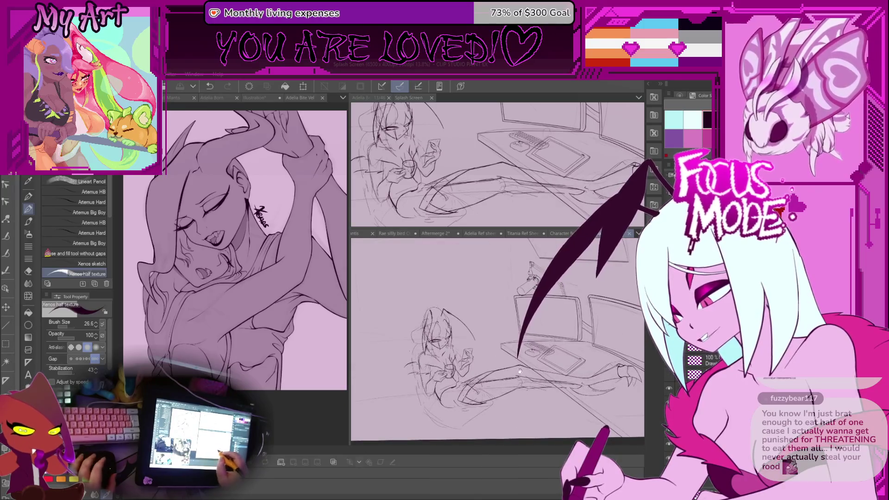
scroll(522, 370, "up", 6)
scroll(450, 292, "down", 3)
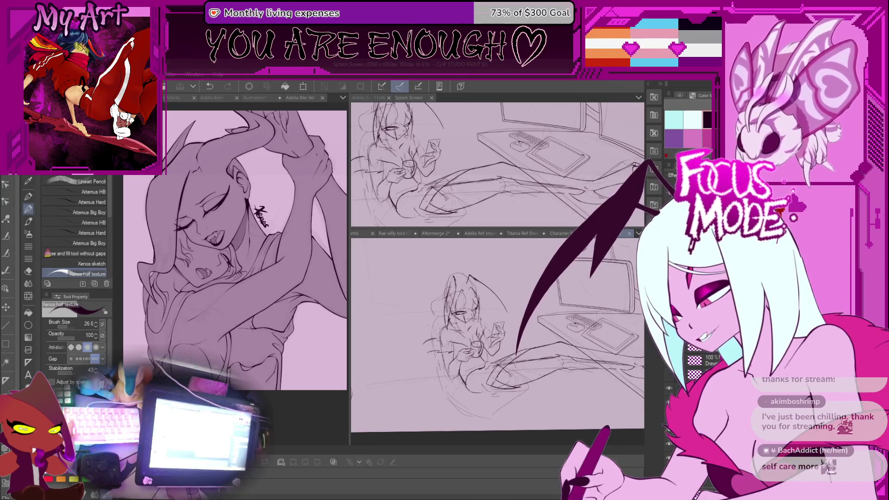
- Fit the page in the window and drag the pane dividers to enlarge the desk sketch's canvas pane
key("ctrl+0")
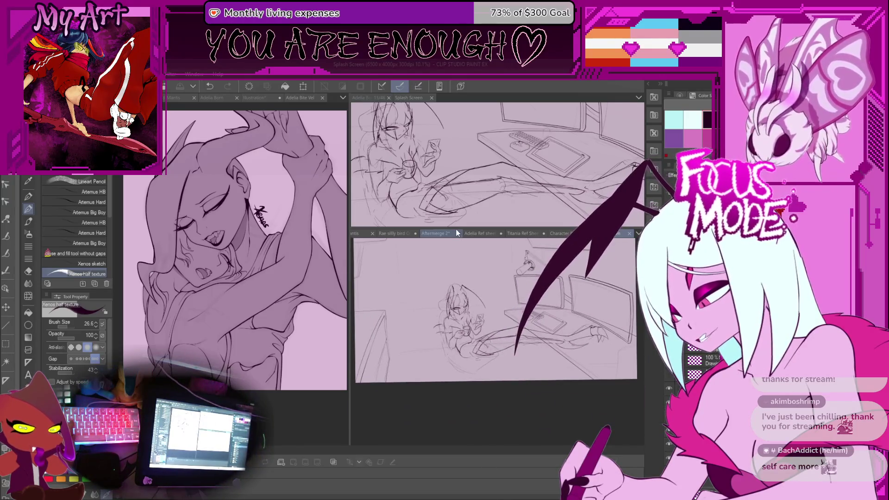
left_click_drag(457, 229, 457, 135)
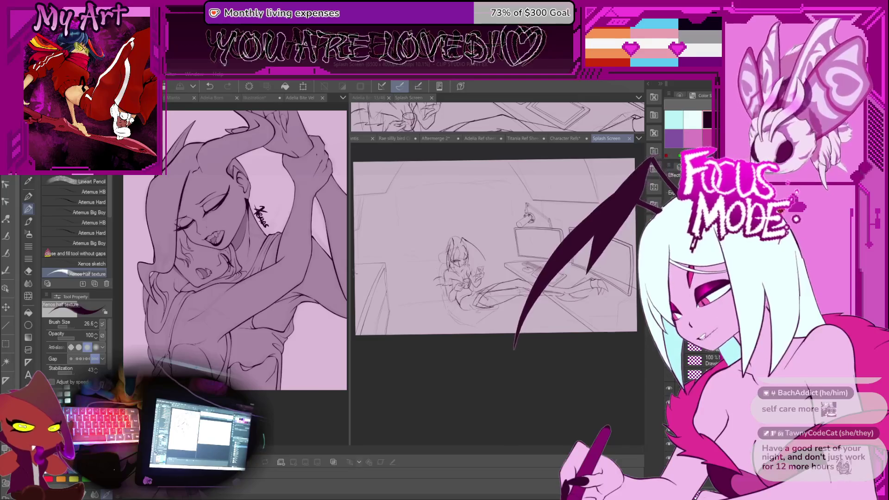
left_click_drag(351, 273, 266, 272)
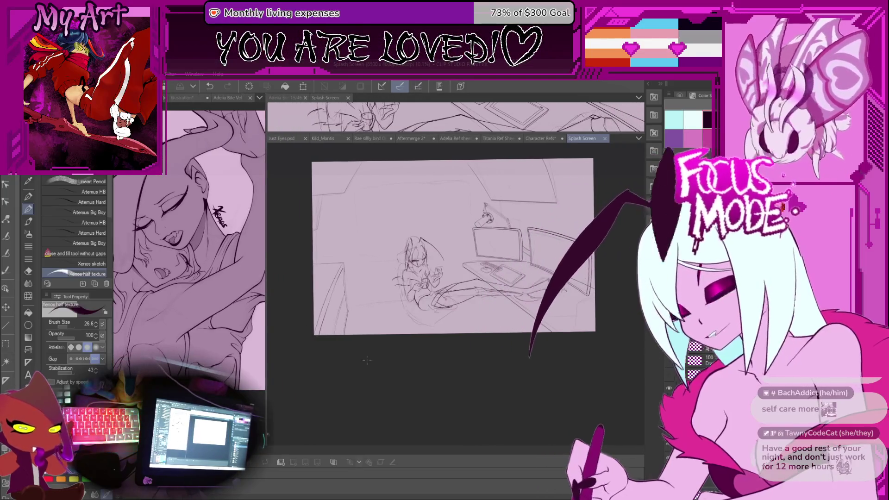
scroll(452, 243, "up", 3)
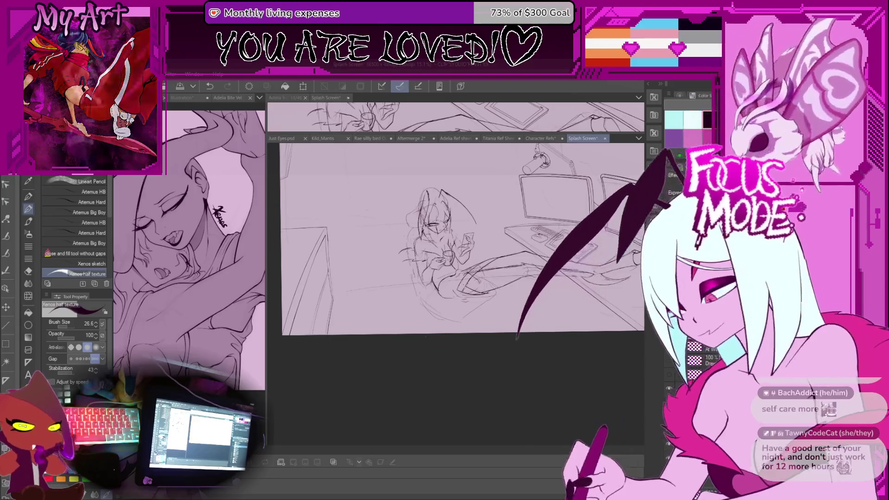
scroll(452, 278, "up", 3)
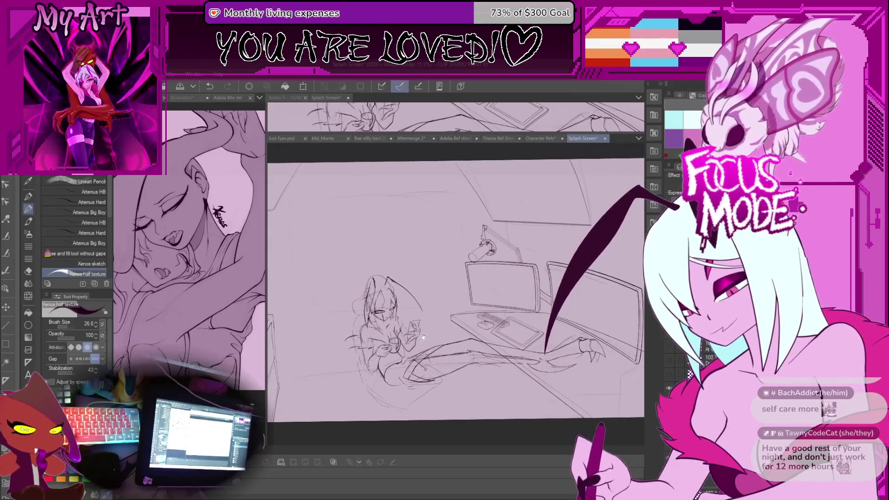